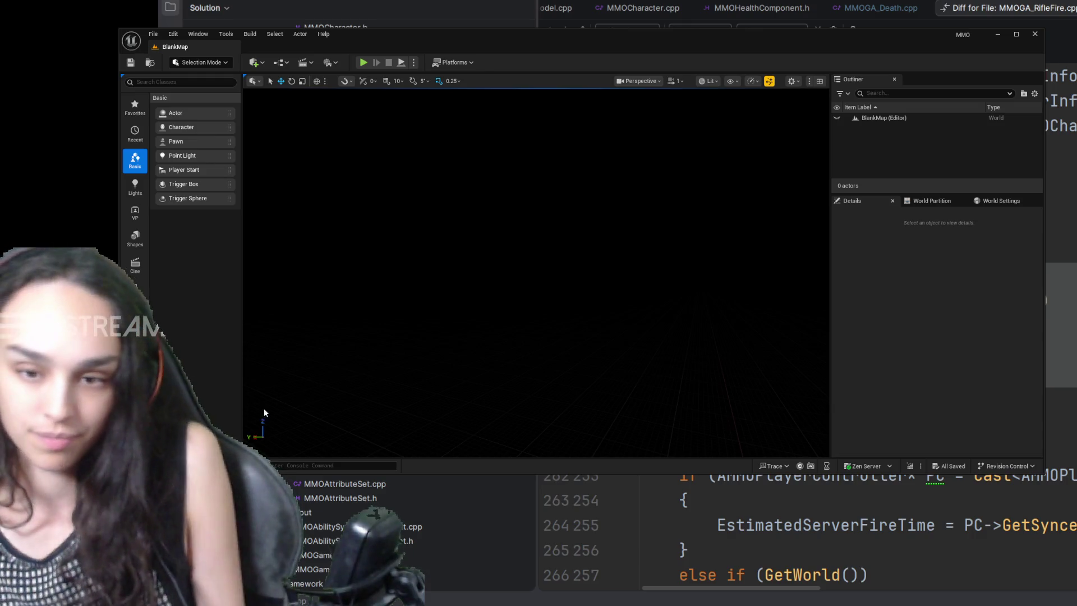
Step: Open the TDMMap level from the Content/Maps folder
key("ctrl+space")
left_click(491, 243)
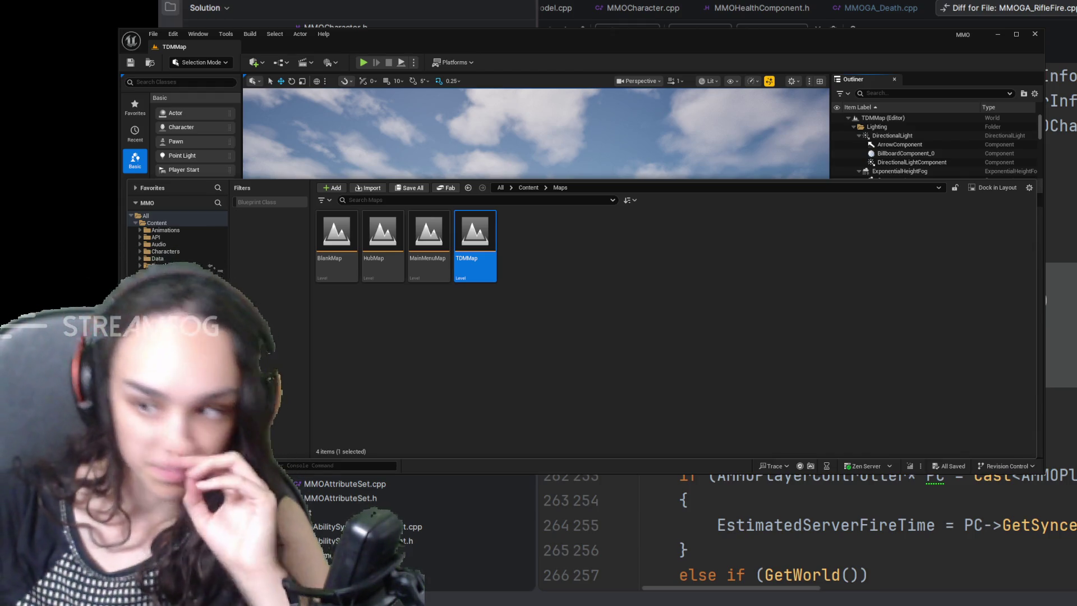
Step: Hide the Content Drawer and run two short play-in-editor sessions of TDMMap, stopping each
left_click(278, 275)
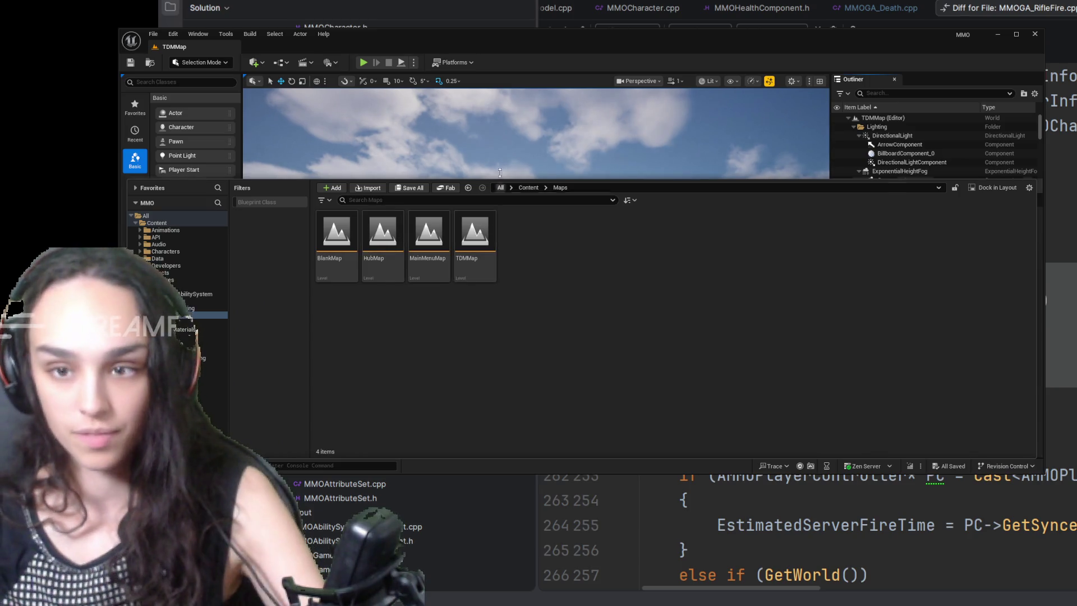
left_click(387, 134)
left_click(364, 64)
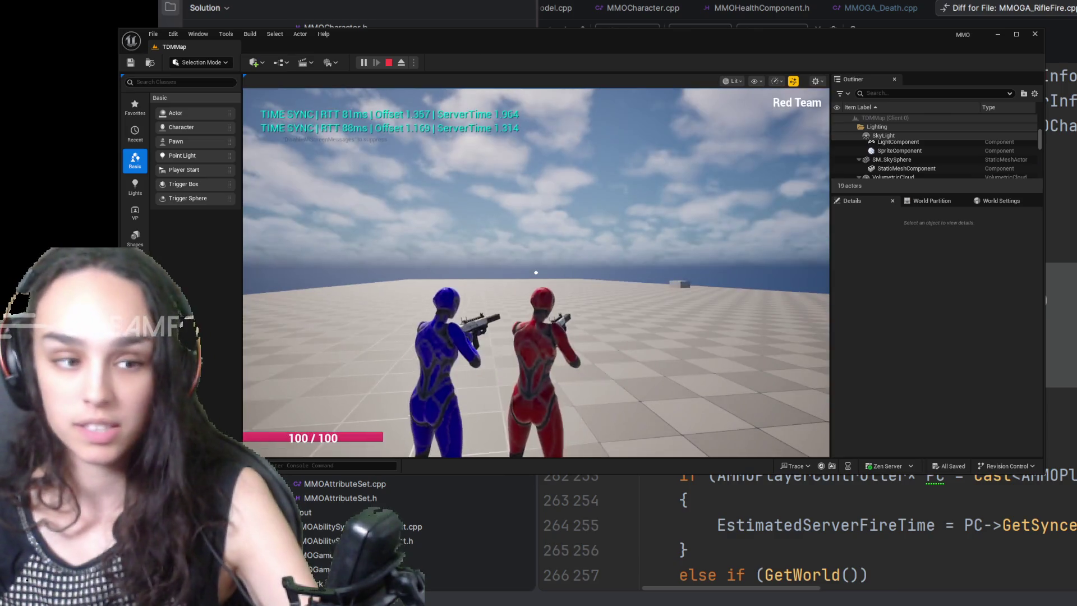
left_click(536, 273)
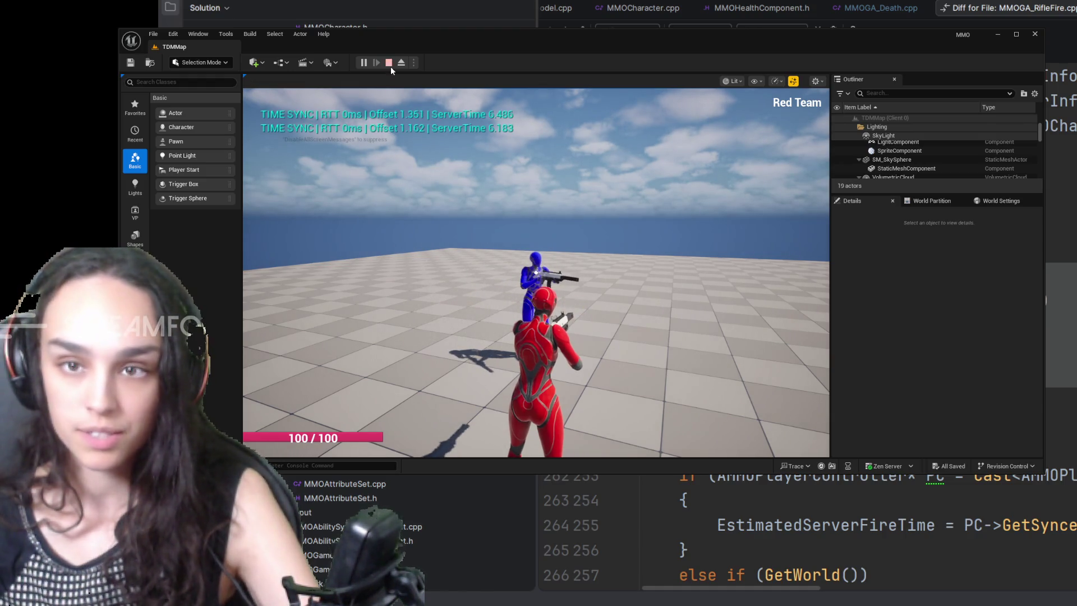
left_click(389, 62)
key("alt+p")
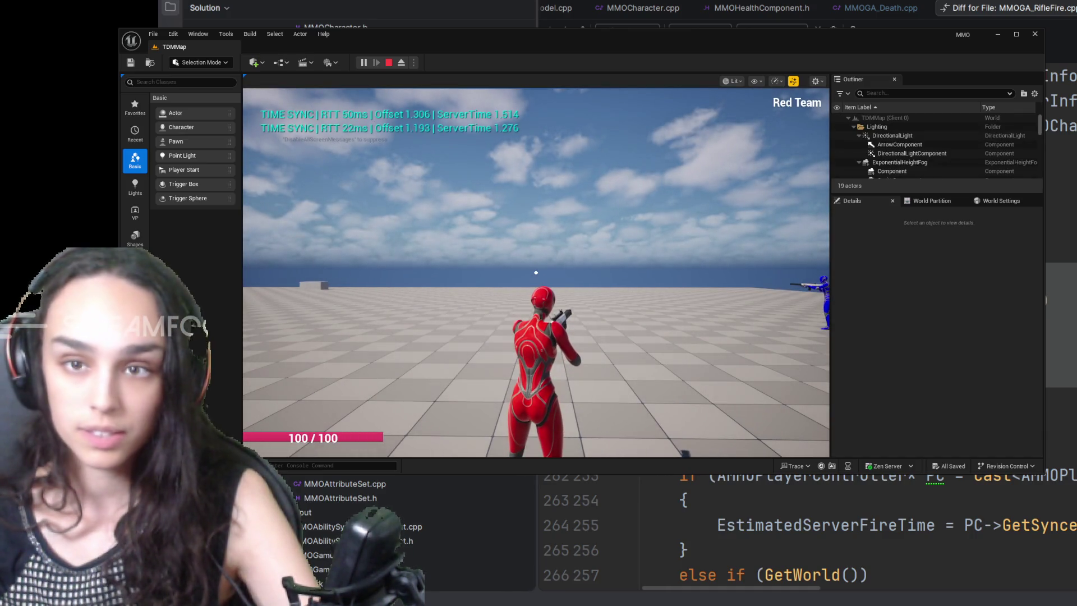
left_click(389, 64)
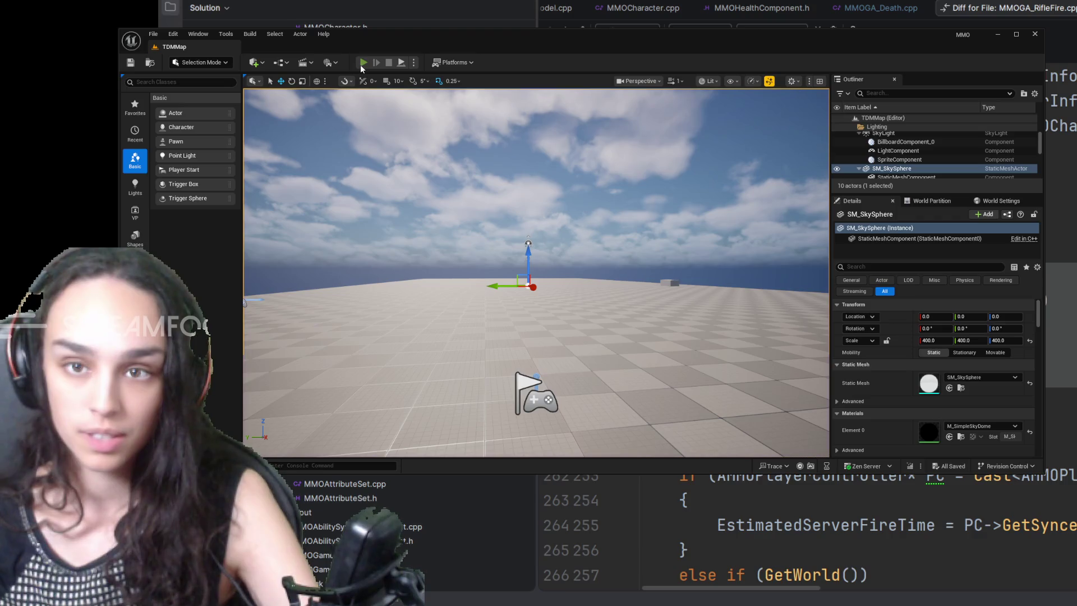
Step: Play TDMMap, shoot the blue character until it dies and dissolves, shoot it again after respawn, then stop
left_click(362, 64)
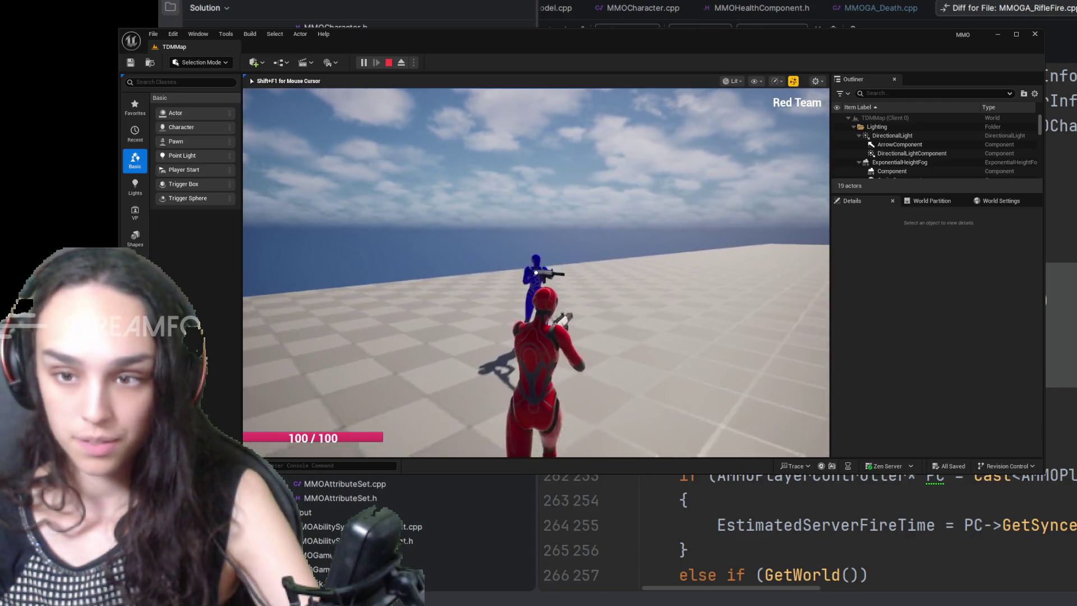
left_click(536, 273)
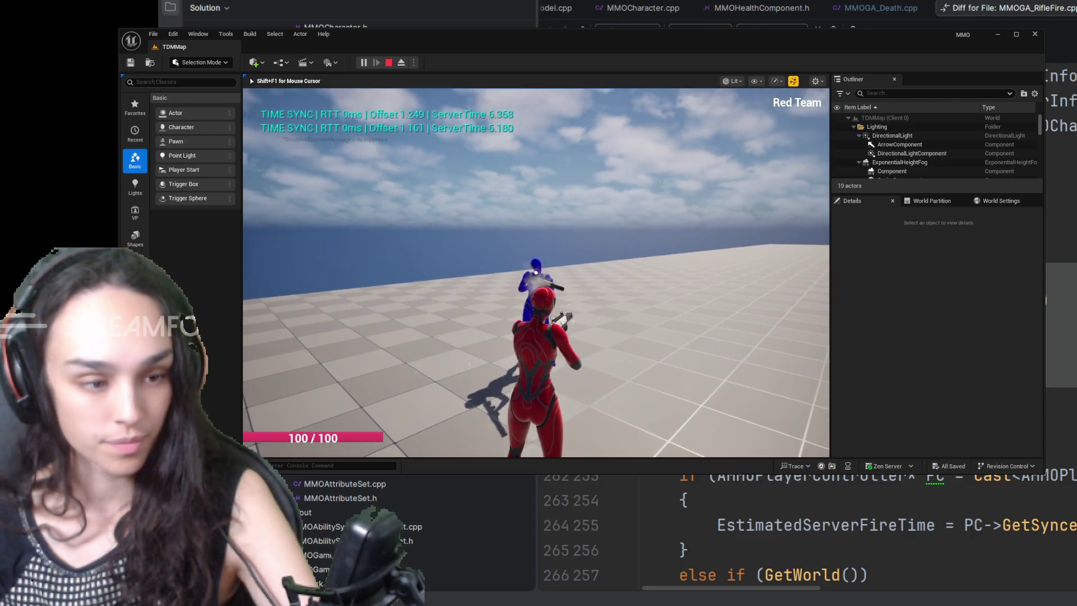
left_click(536, 273)
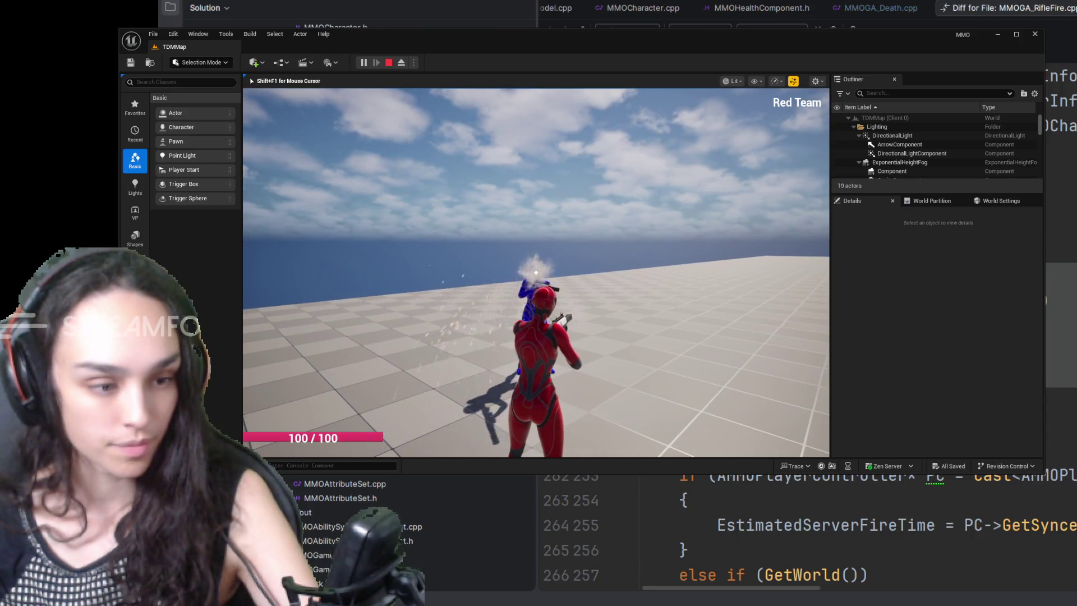
left_click(536, 273)
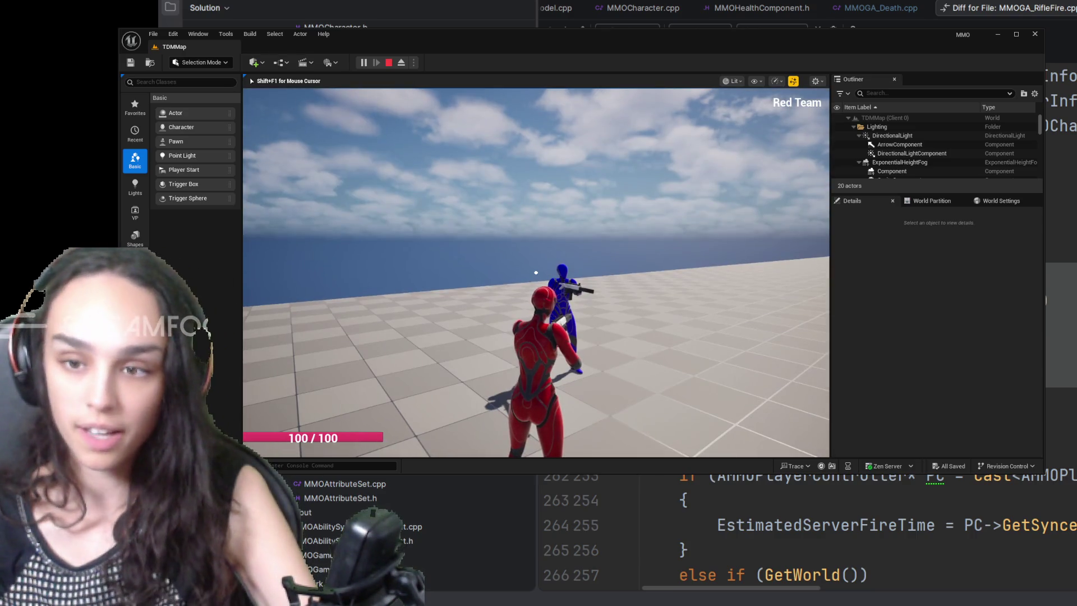
left_click(536, 271)
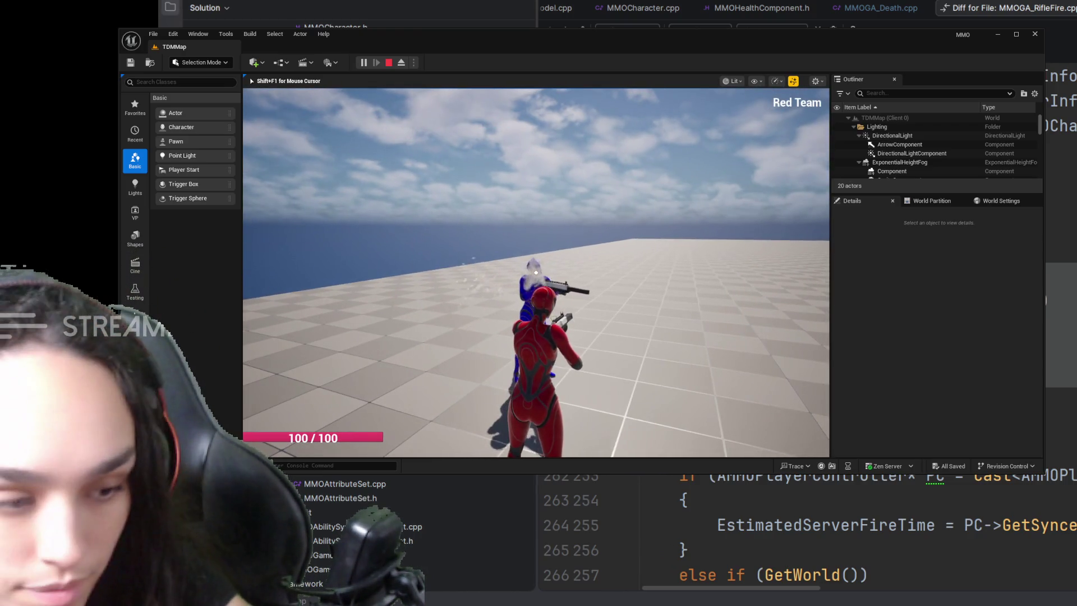
left_click(536, 271)
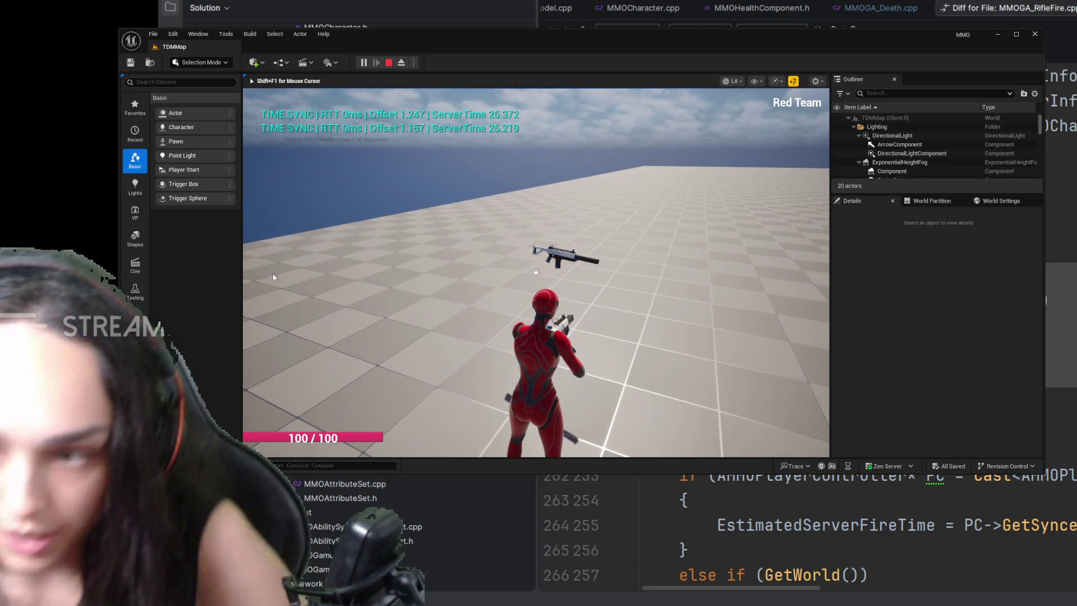
key("Escape")
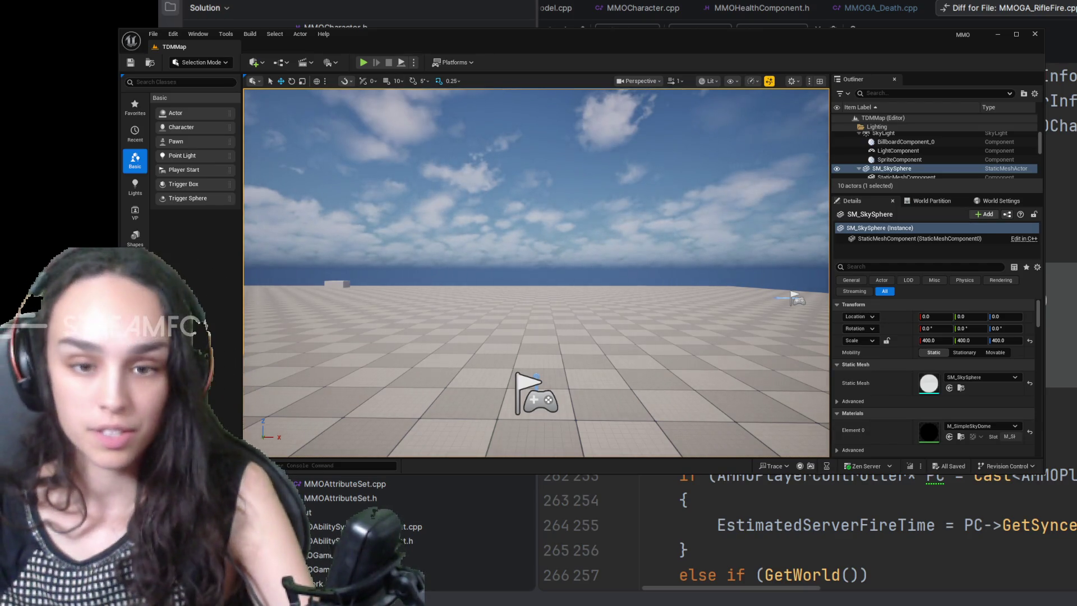
Step: Open GE_RifleFireDamage from Content/GameplayAbilitySystem/GameplayEffects
key("ctrl+space")
left_click(527, 188)
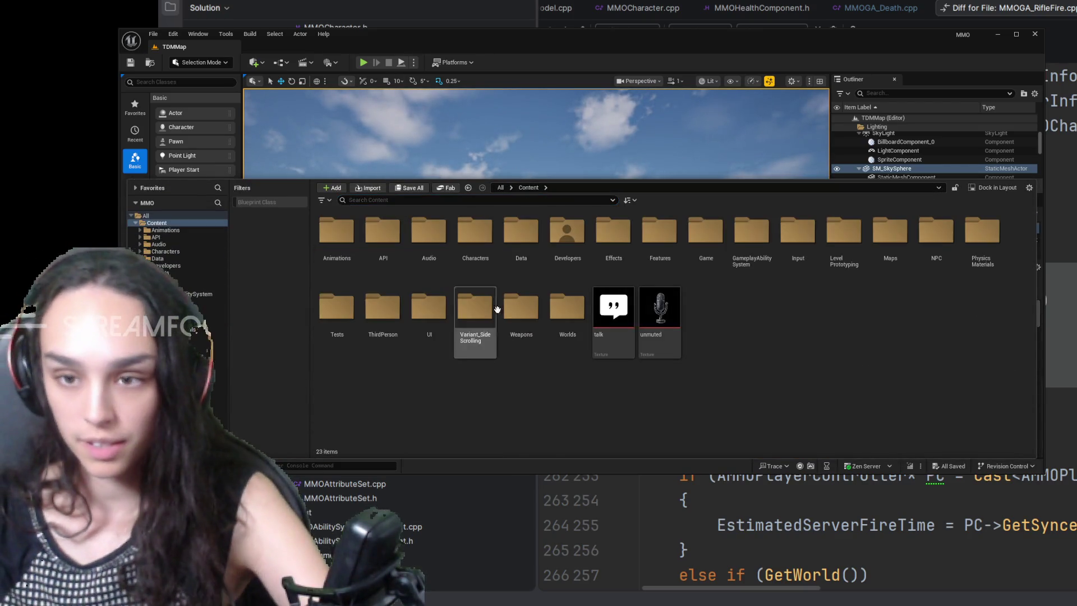
double_click(751, 234)
double_click(428, 234)
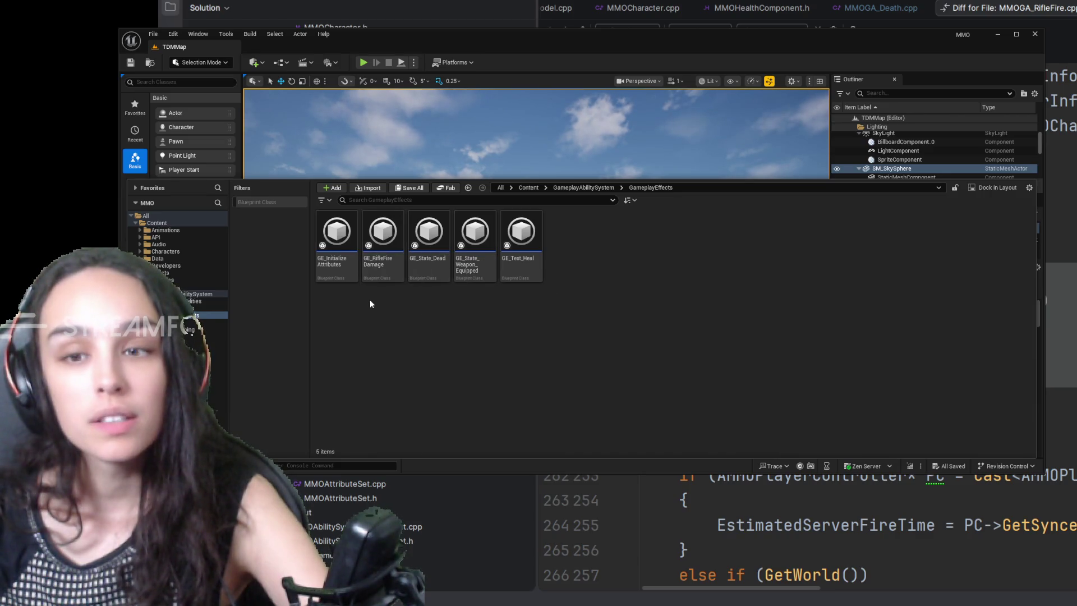
double_click(382, 236)
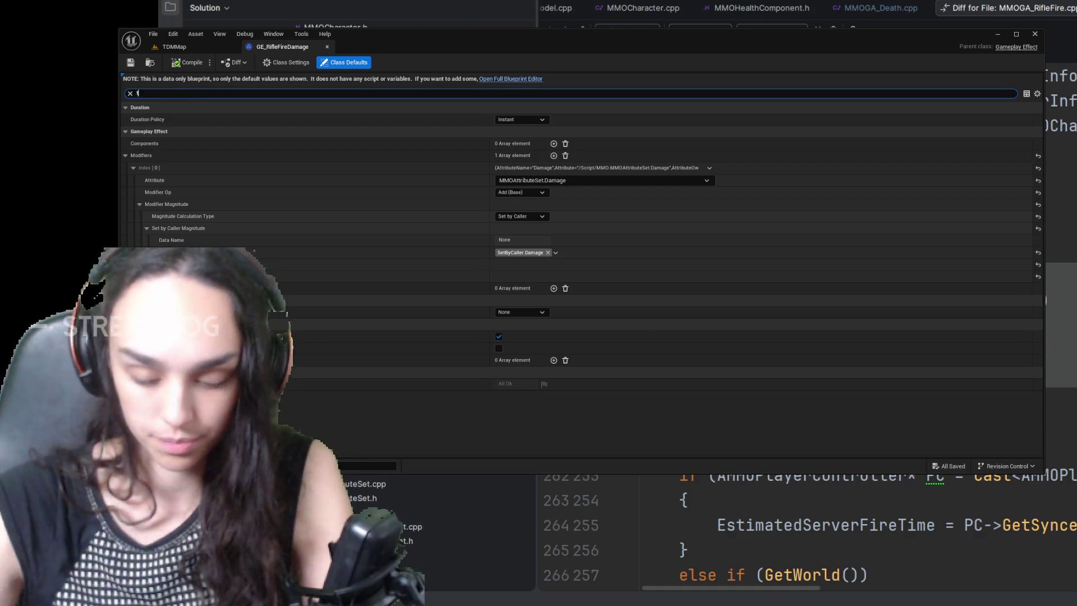
type("tag")
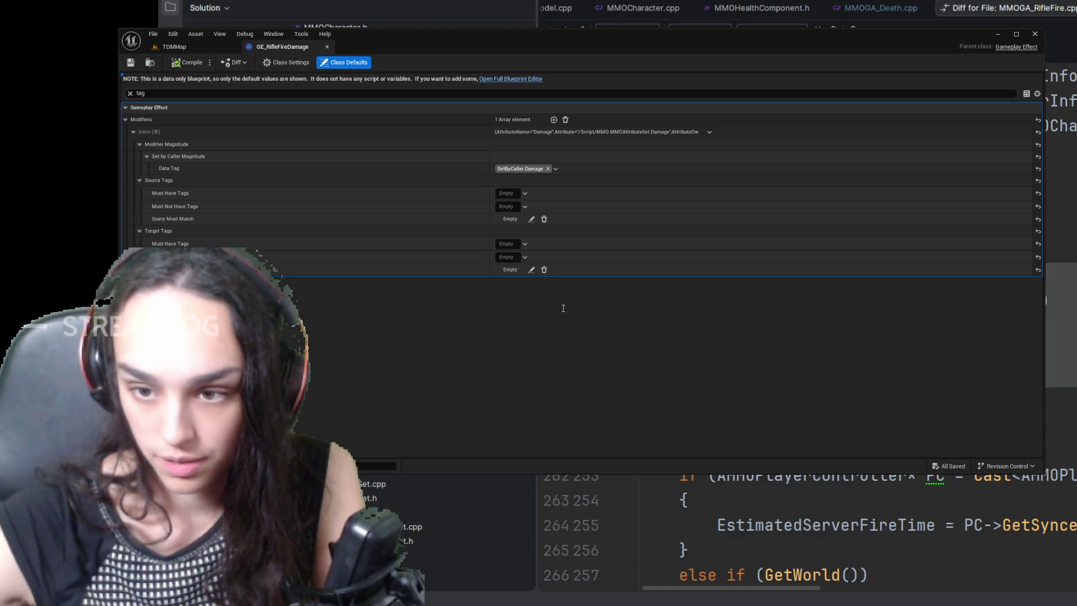
Step: Add State.Dead to Must Not Have target tags, remove the mistaken GameplayCue.Character.Death tag, compile and save
key("ctrl+v")
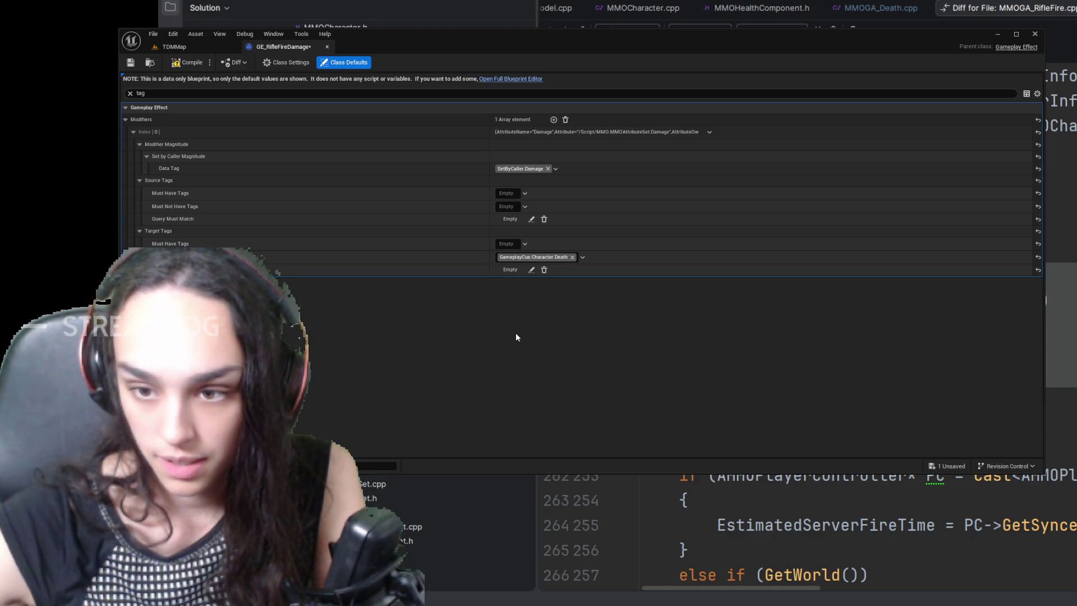
key("ctrl+v")
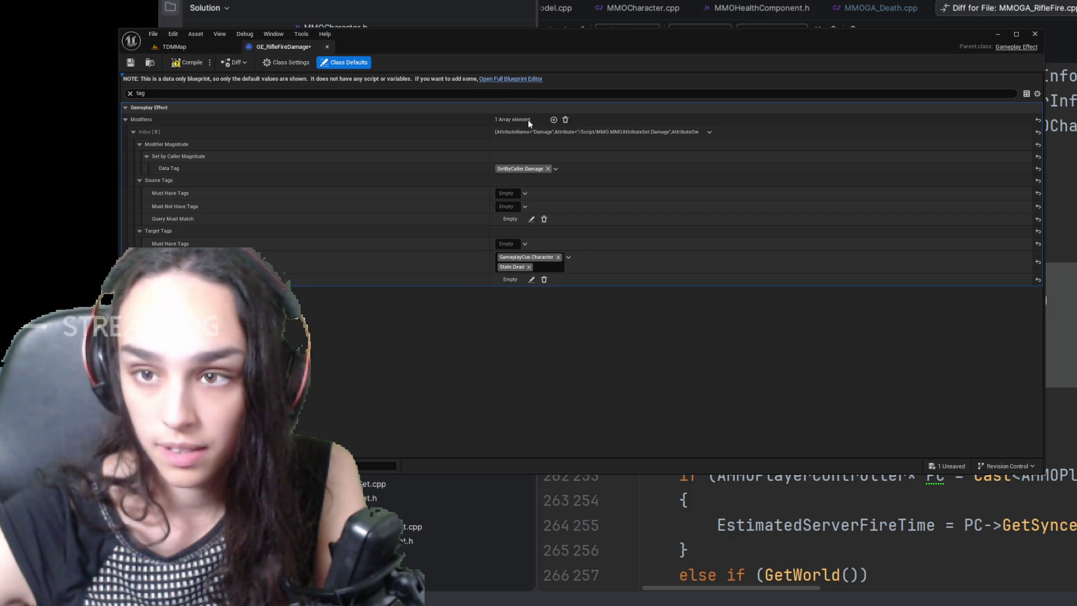
key("ctrl+v")
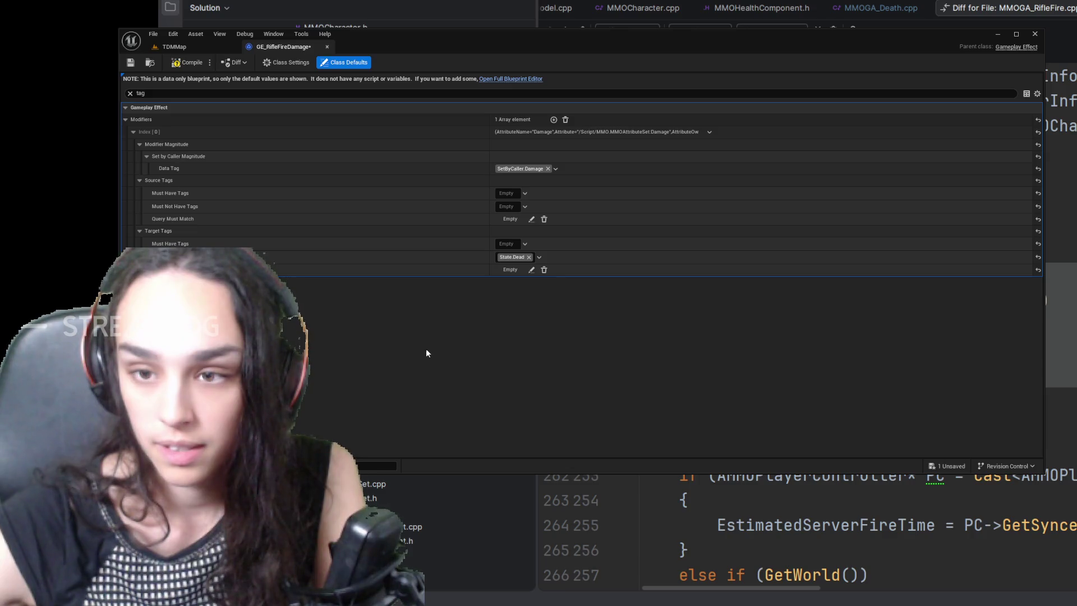
left_click(189, 64)
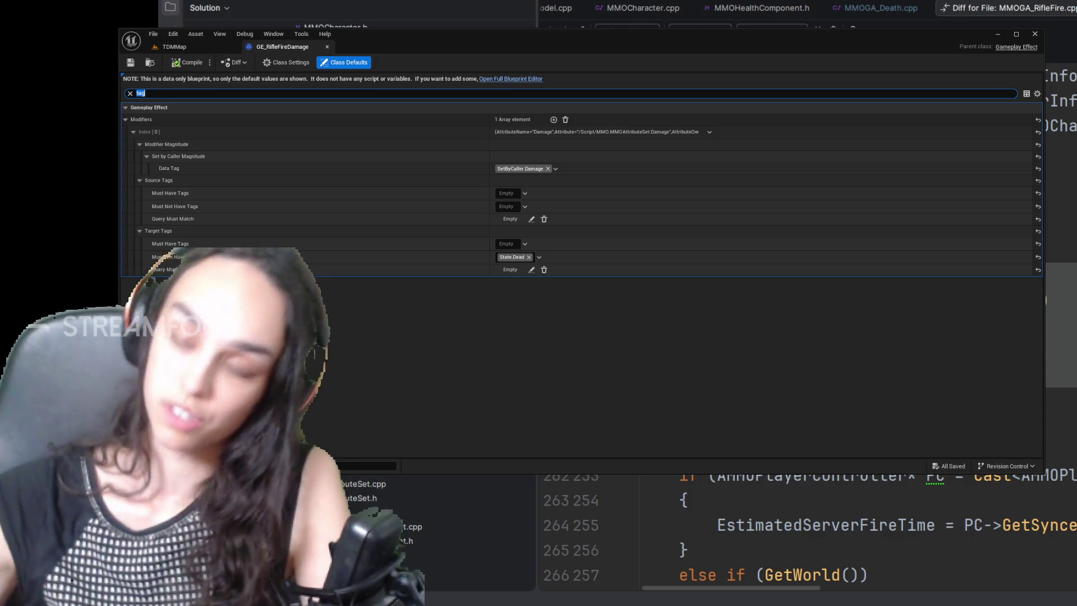
Step: Hide the Content Drawer to review GE_RifleFireDamage's State.Dead target-tag exclusion
left_click(131, 263)
key("ctrl+space")
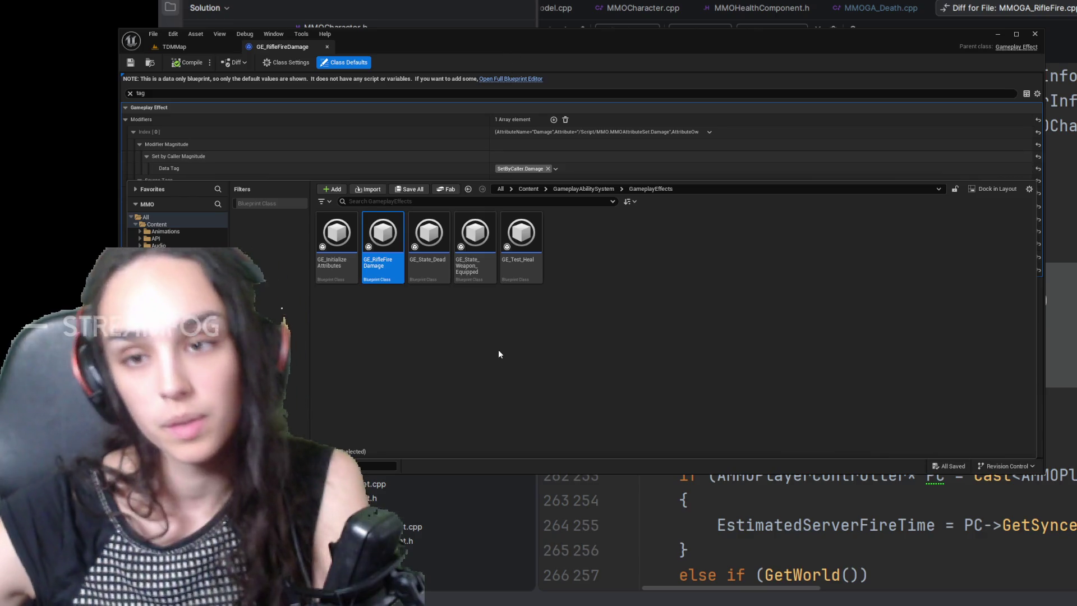
left_click(420, 140)
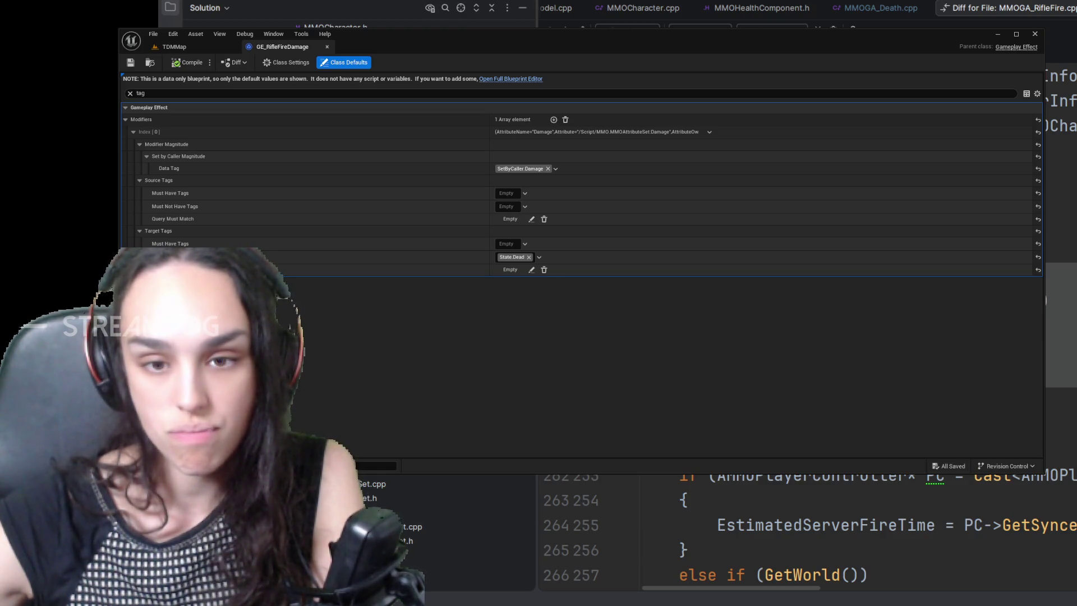
Step: Glance at the rifle fire and death ability sources, then return to the TDMMap level tab
key("ctrl+F4")
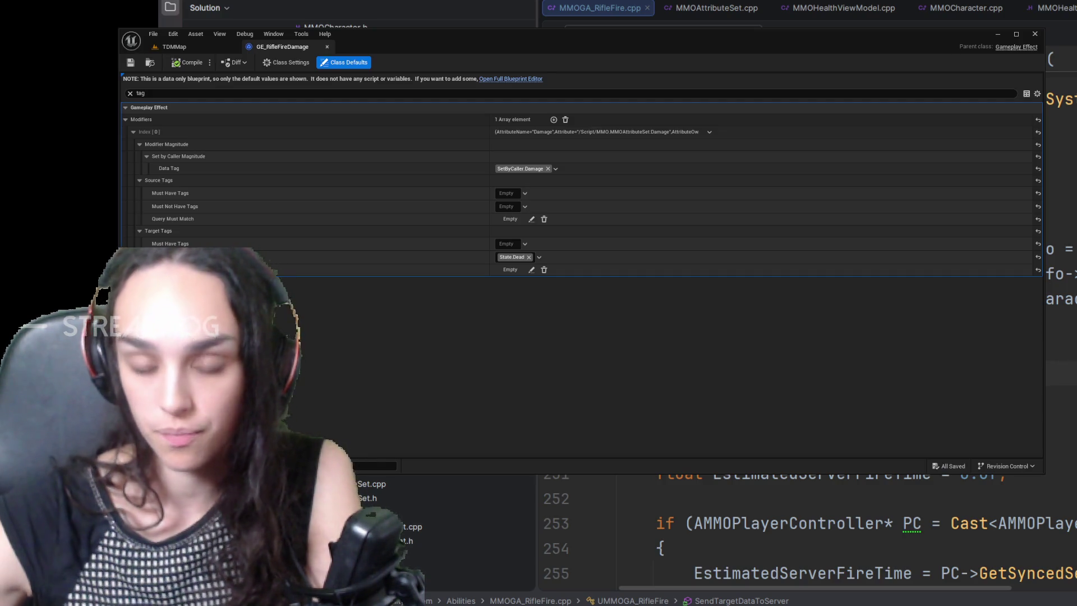
scroll(1073, 364, "up", 10)
scroll(1073, 364, "up", 8)
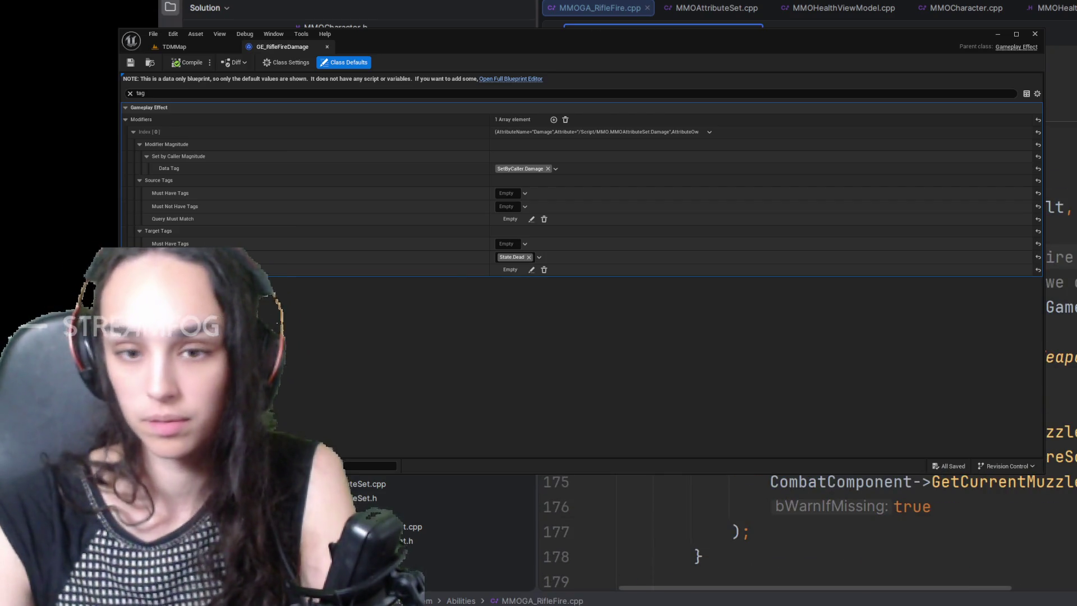
key("ctrl+Tab")
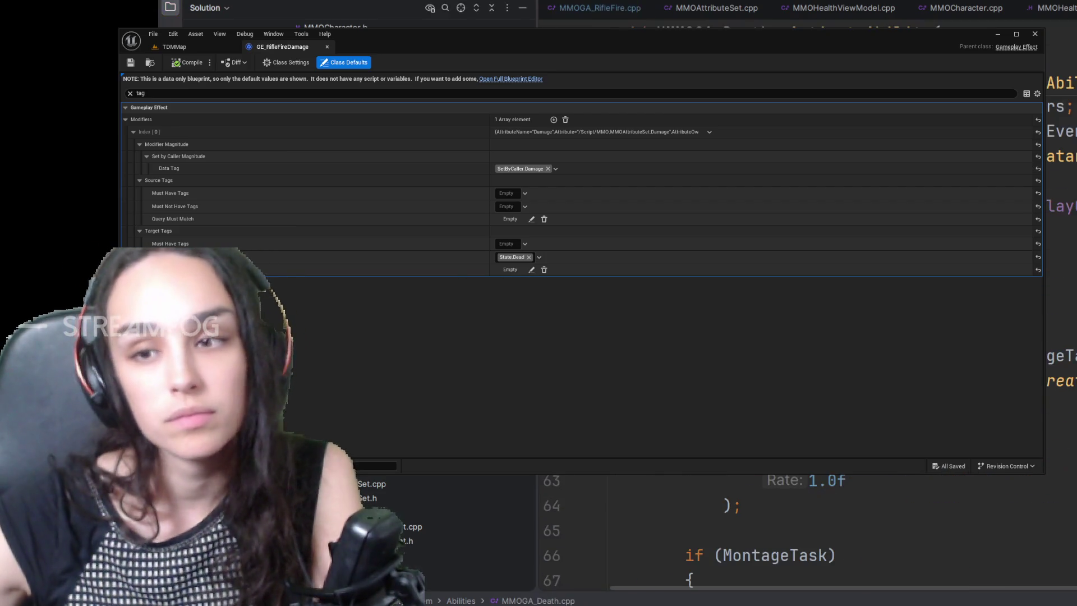
scroll(808, 522, "up", 2)
scroll(809, 522, "up", 3)
scroll(807, 522, "up", 4)
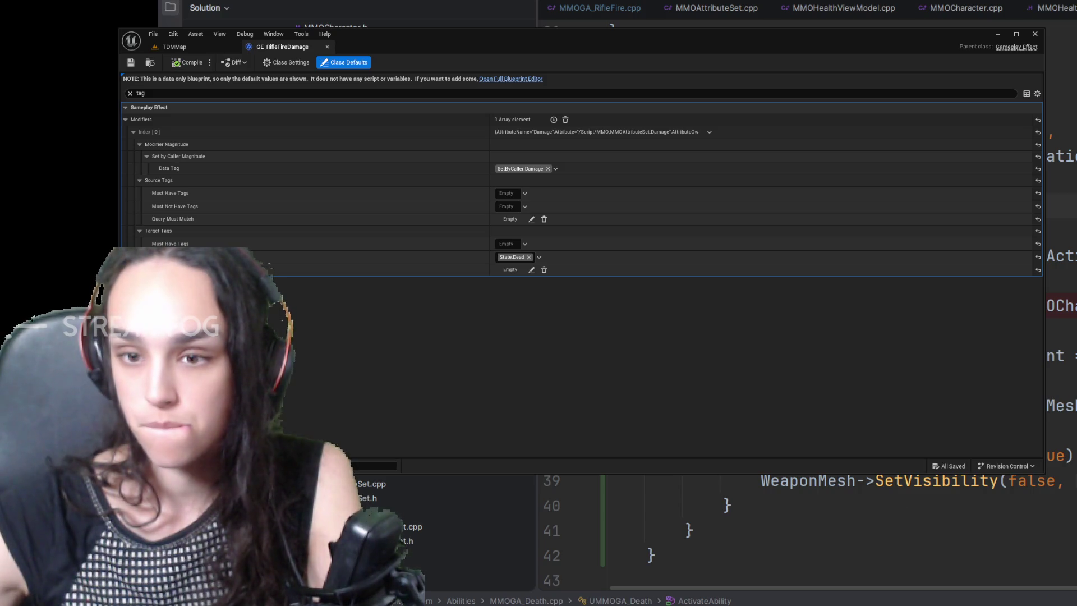
left_click(175, 46)
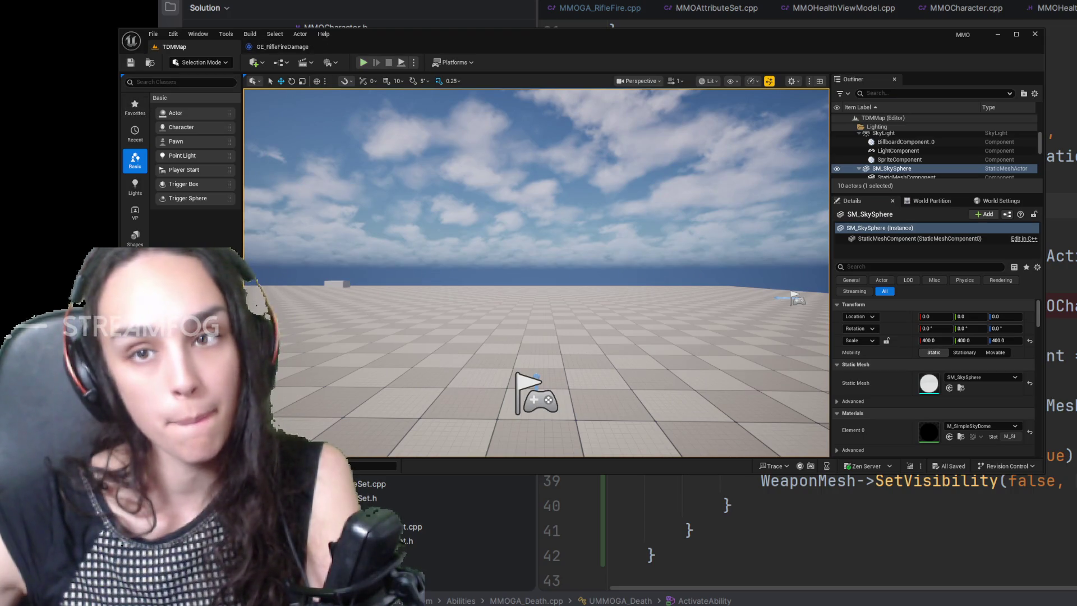
key("alt+p")
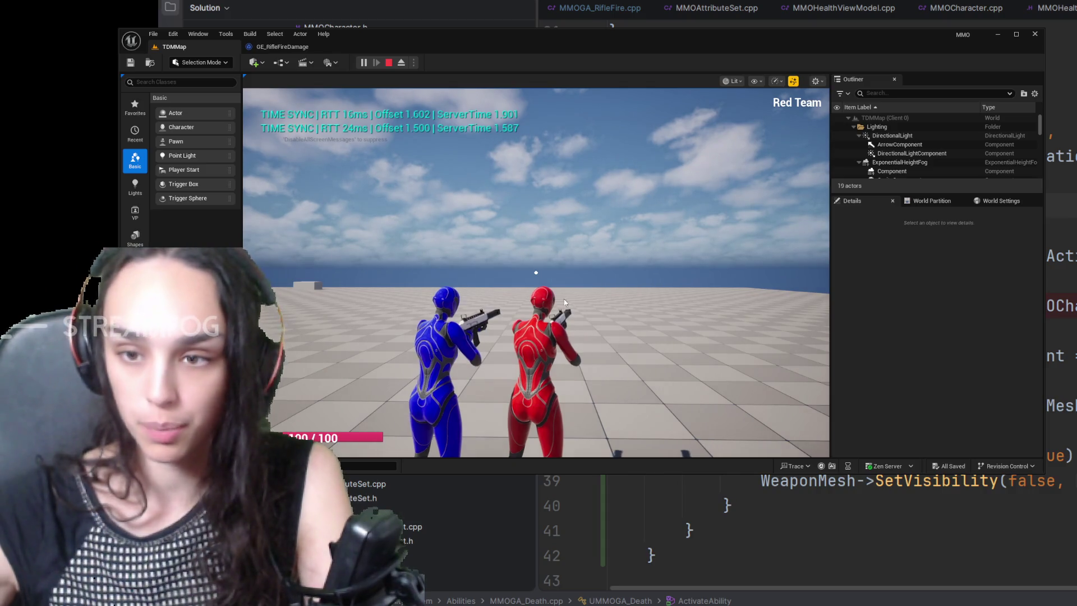
left_click(535, 271)
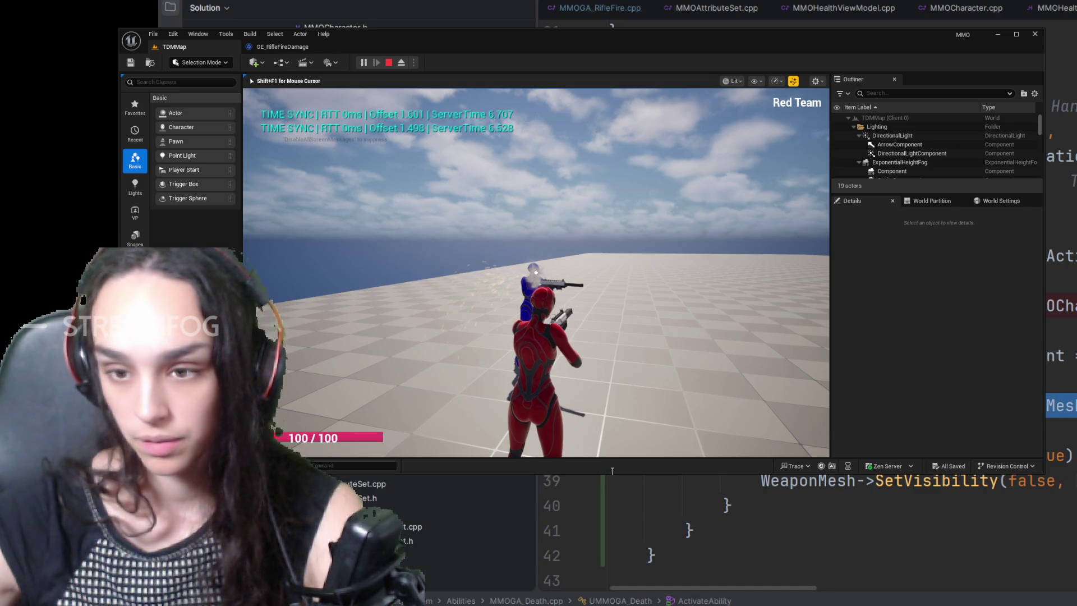
scroll(810, 589, "right", 5)
scroll(757, 588, "left", 5)
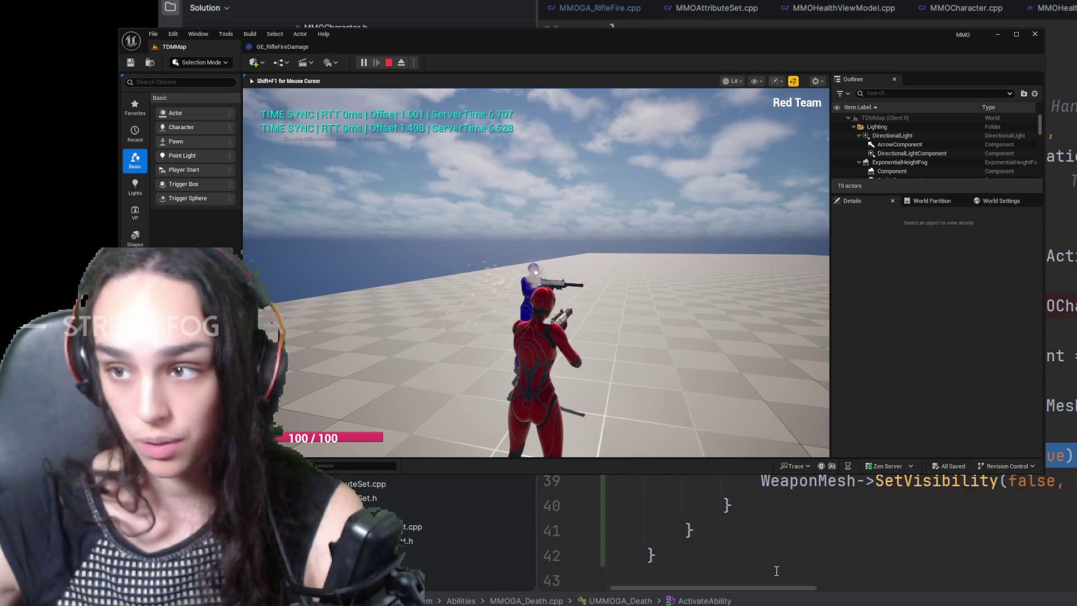
scroll(780, 547, "down", 2)
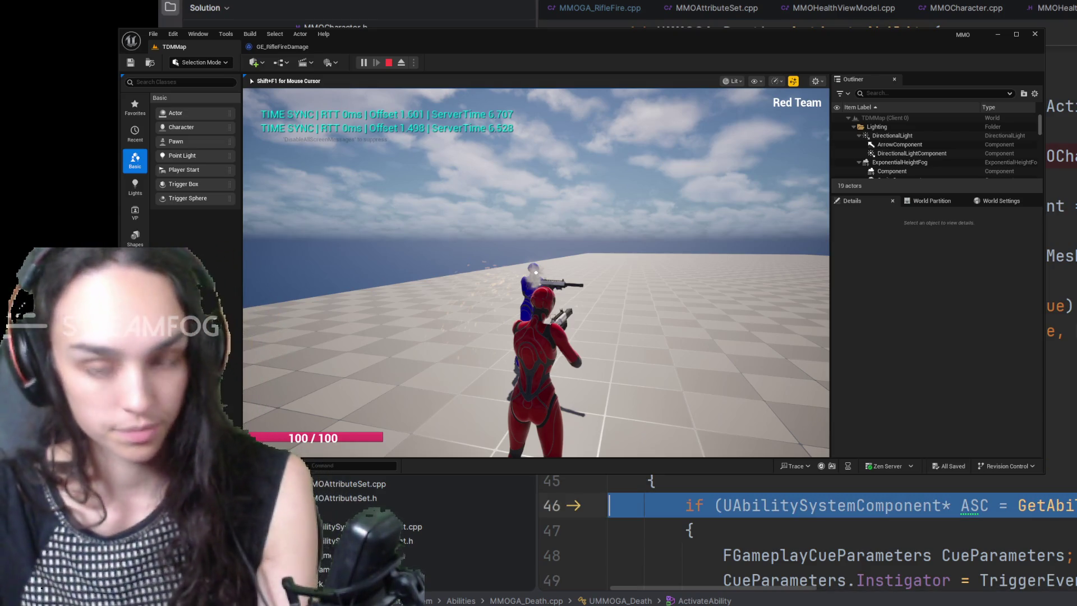
key("F5")
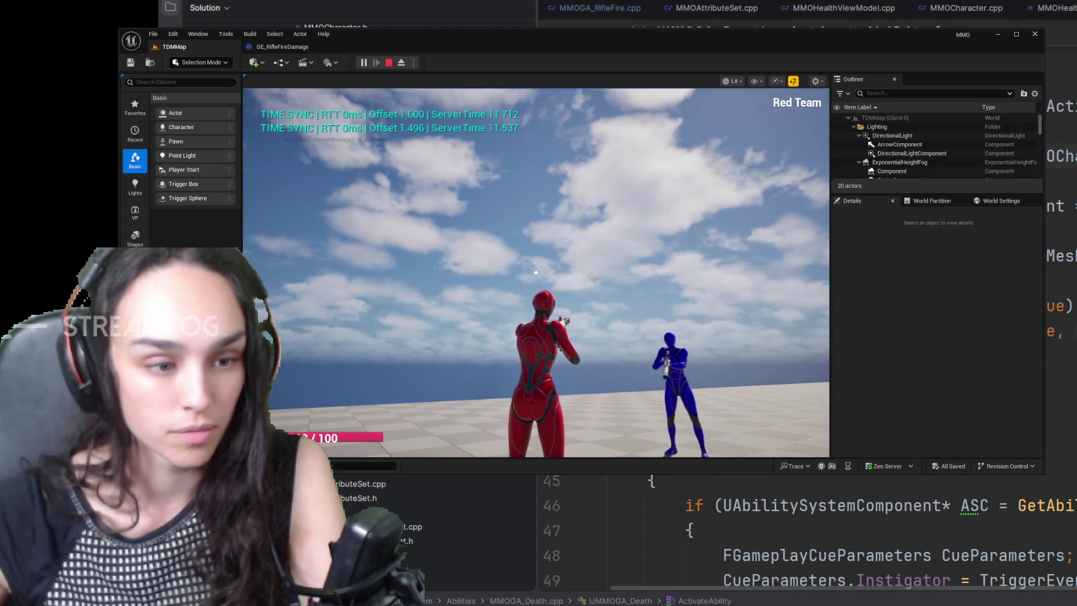
right_click(535, 272)
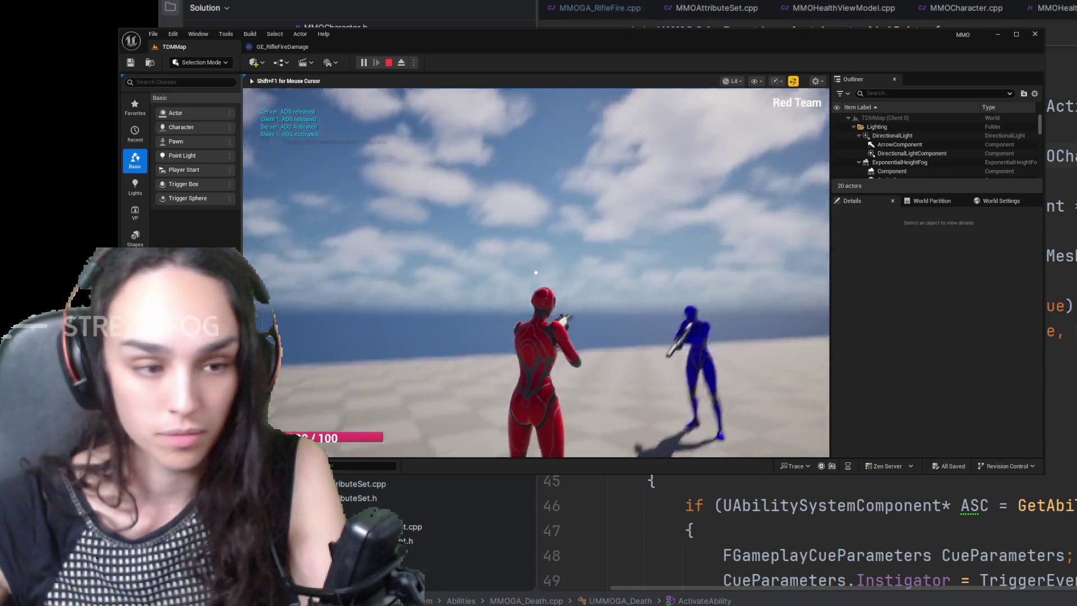
left_click(535, 271)
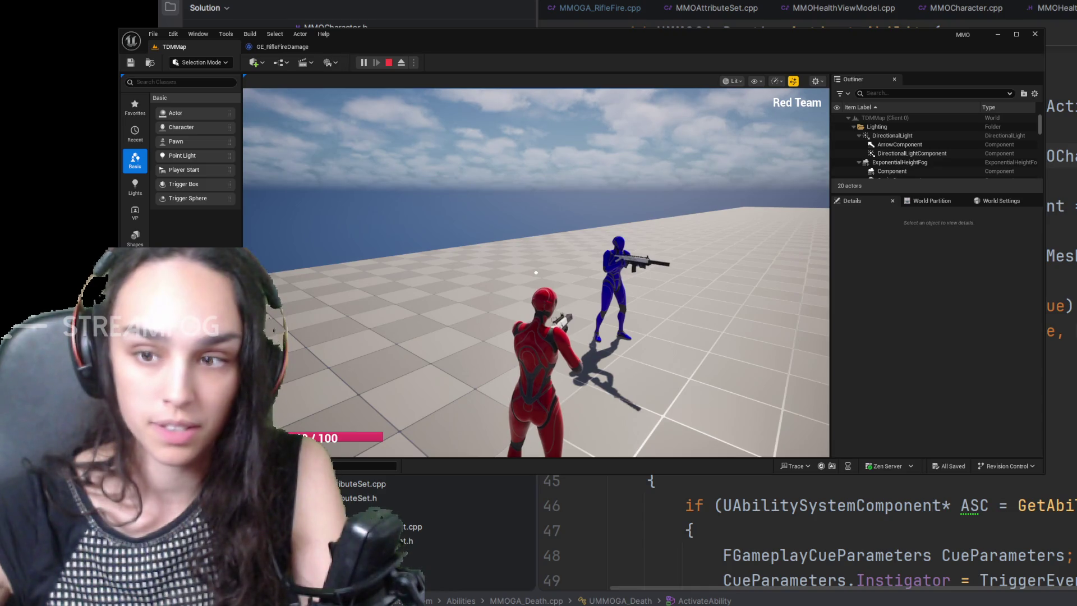
left_click(389, 64)
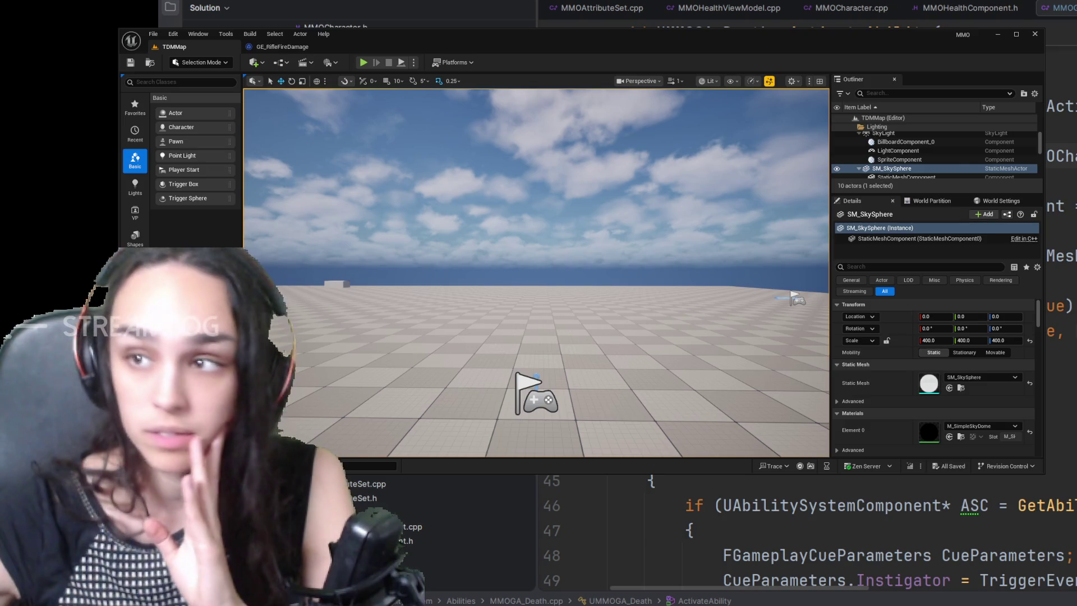
Step: Bring Rider's MMOGA_Death ActivateAbility code to the front
key("alt+Tab")
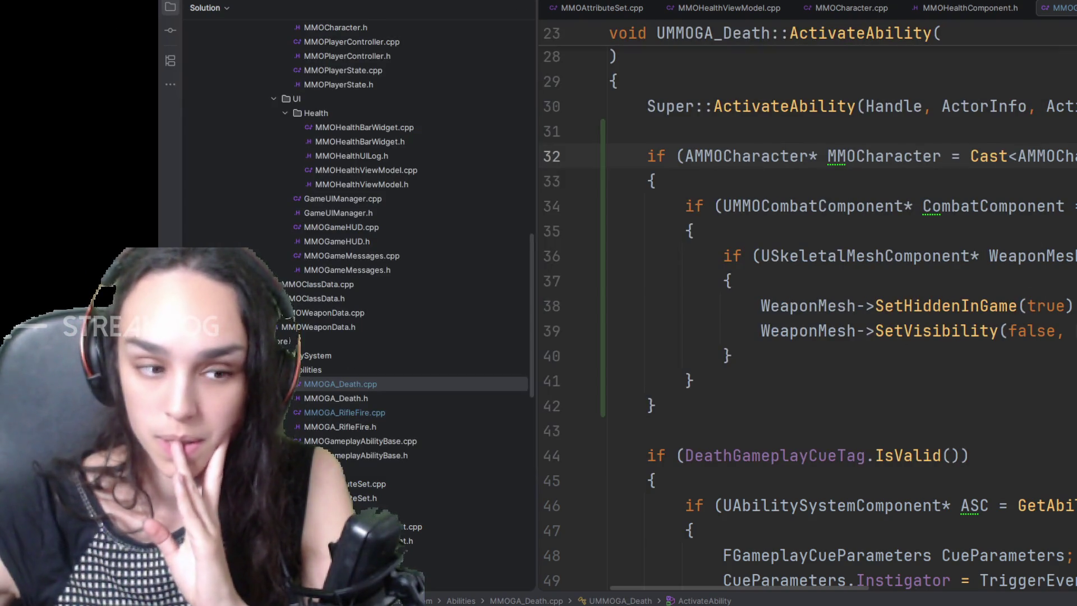
scroll(807, 311, "up", 1)
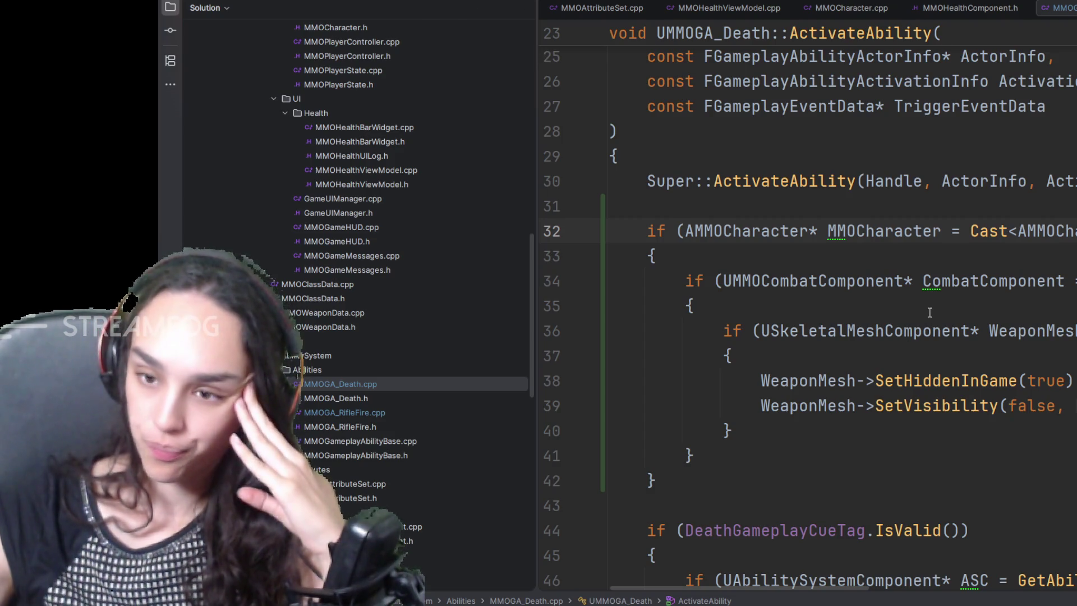
scroll(929, 312, "down", 1)
scroll(852, 330, "down", 3)
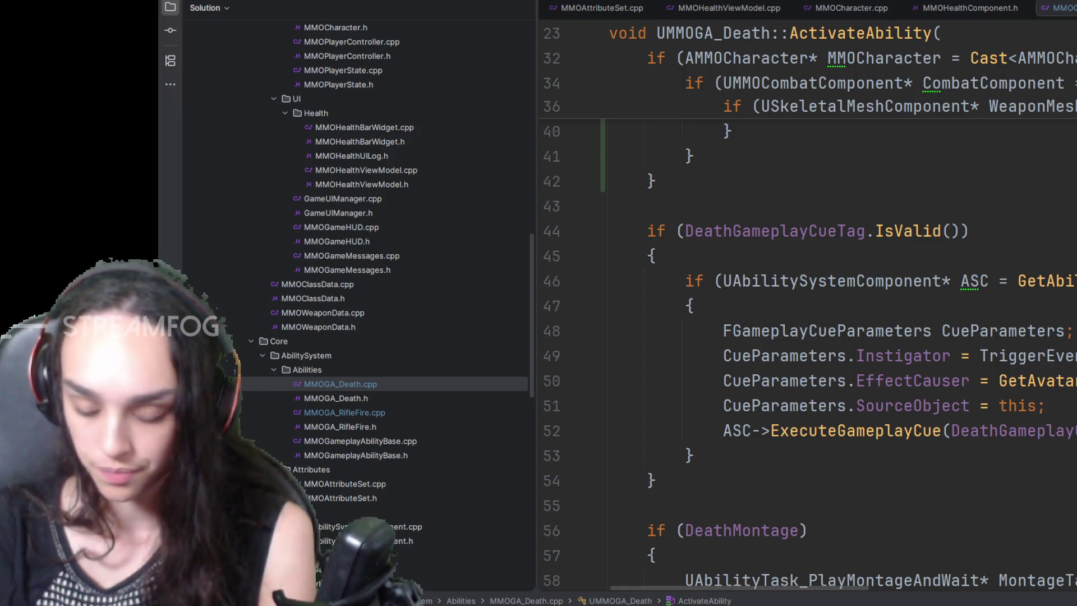
scroll(383, 404, "up", 5)
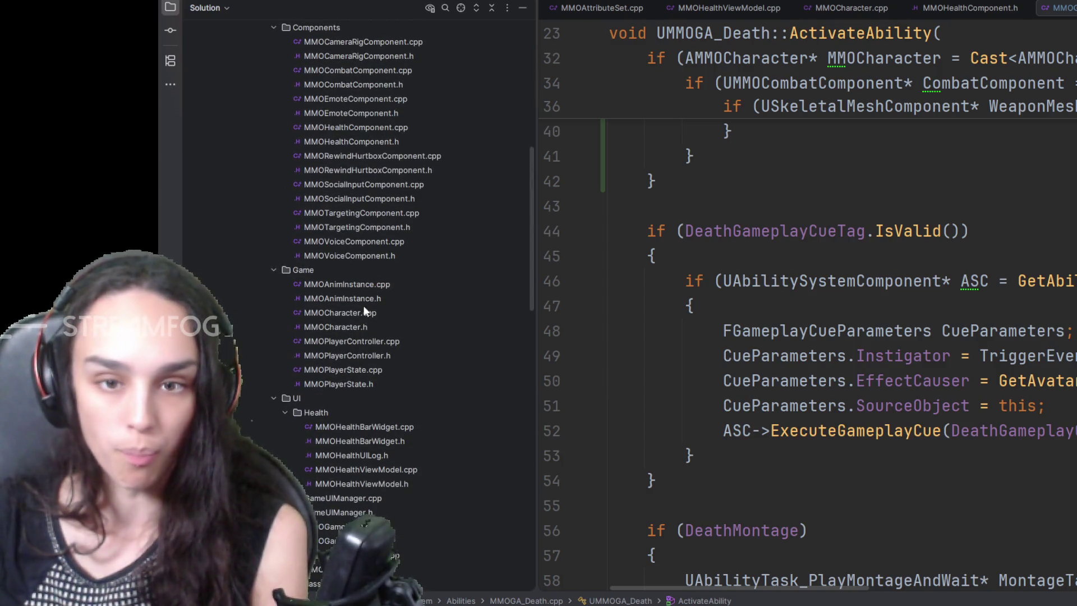
scroll(361, 239, "up", 5)
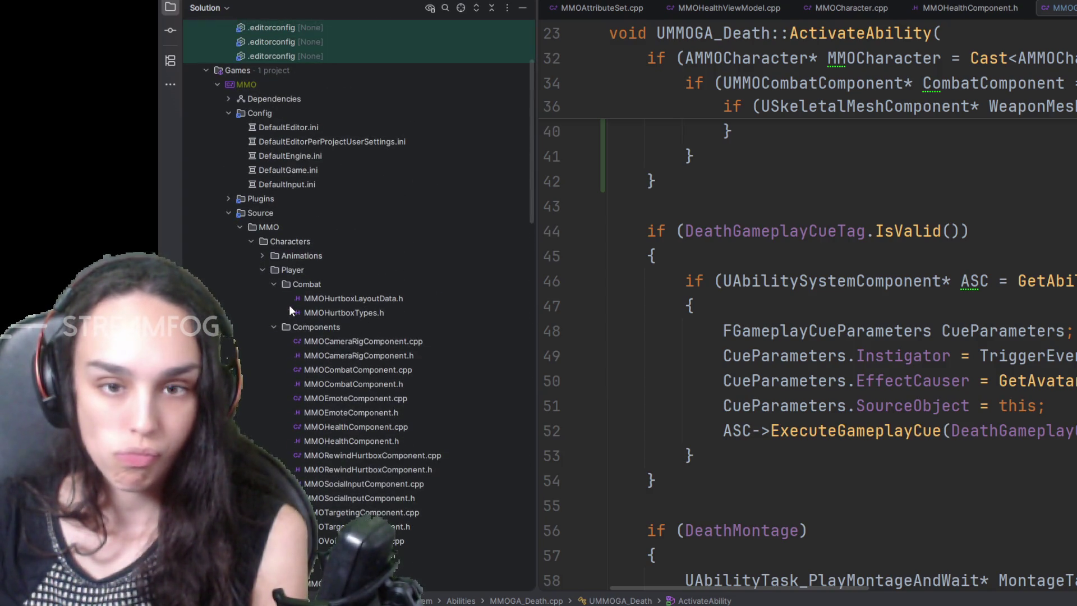
scroll(317, 419, "down", 2)
scroll(316, 424, "down", 2)
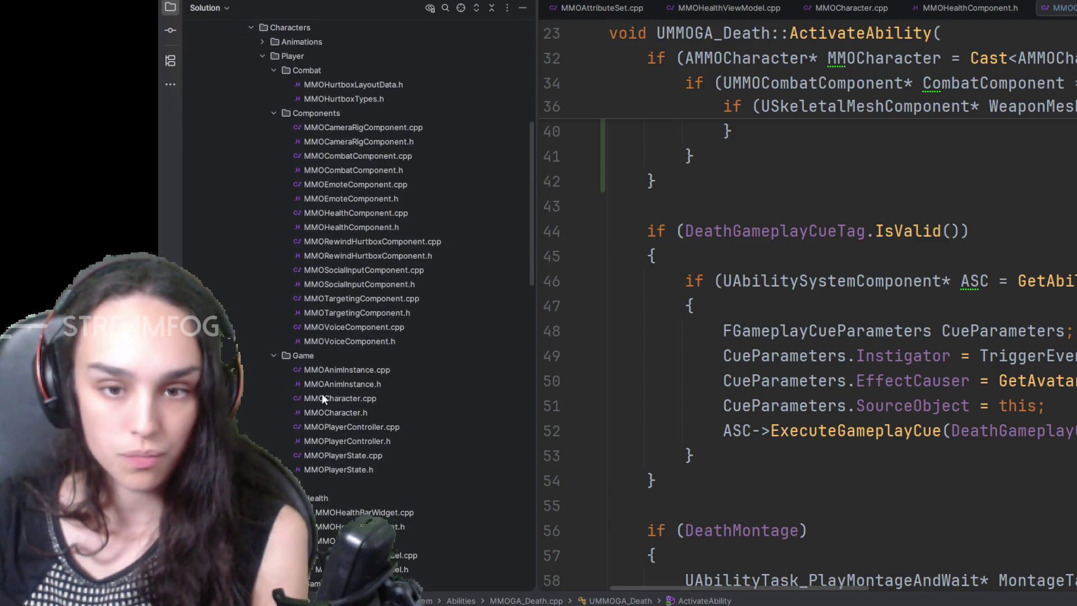
Step: Open MMOCharacter.h and focus on the StartDissolveEffect declaration in the MaterialFading region
double_click(322, 397)
left_click(627, 365)
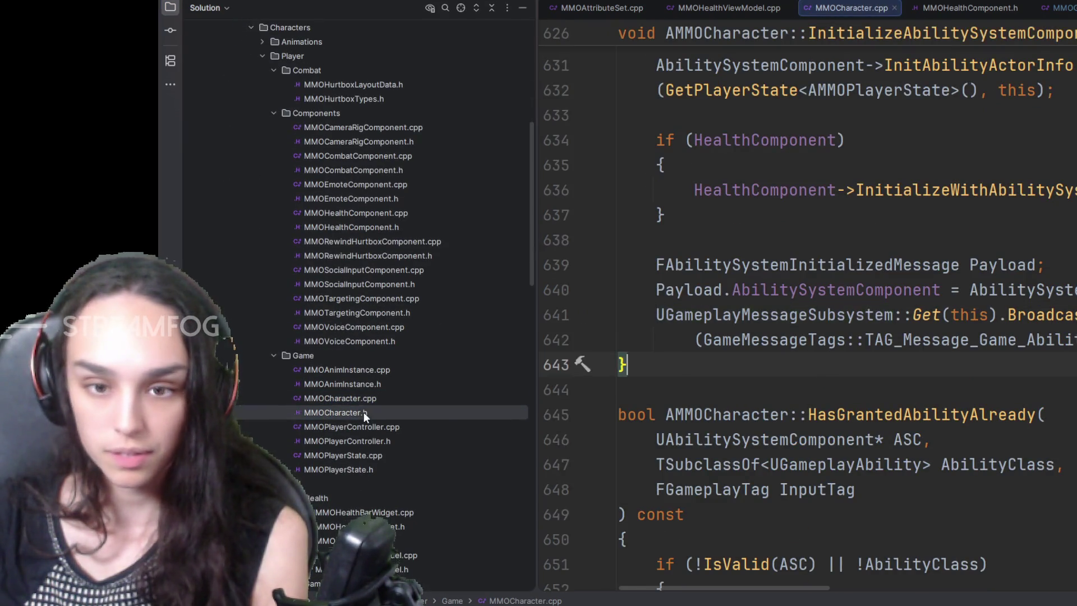
double_click(363, 412)
scroll(804, 455, "down", 5)
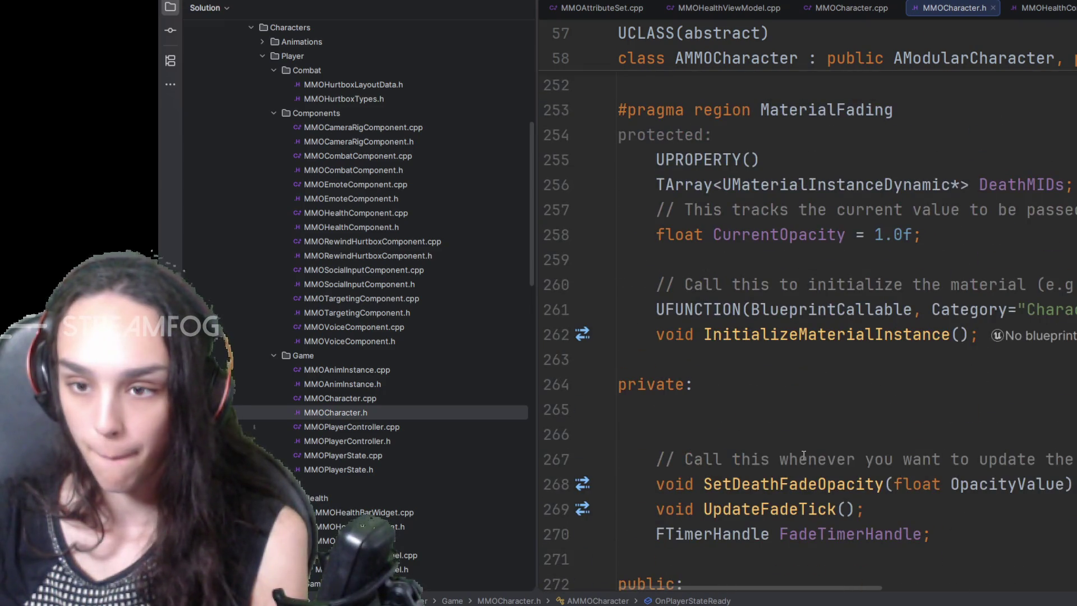
scroll(803, 455, "down", 3)
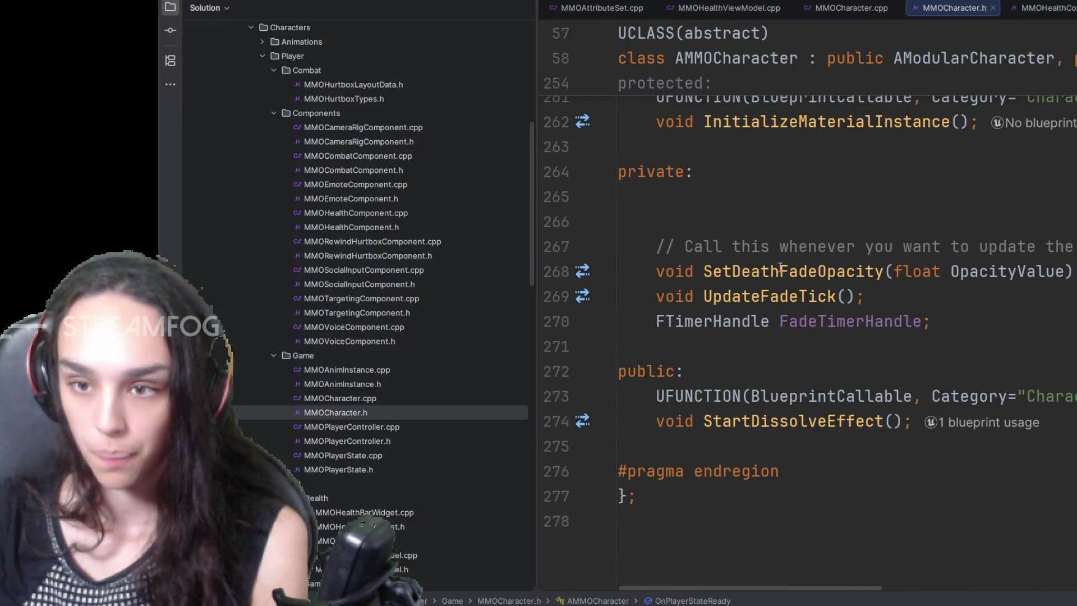
scroll(771, 408, "up", 4)
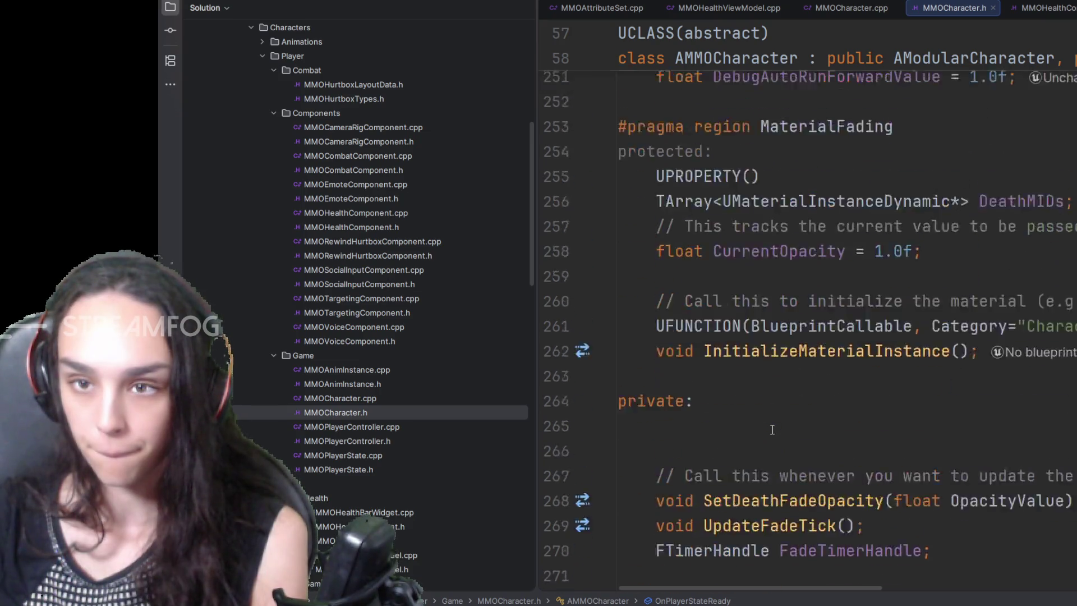
scroll(771, 429, "down", 4)
left_click(884, 421)
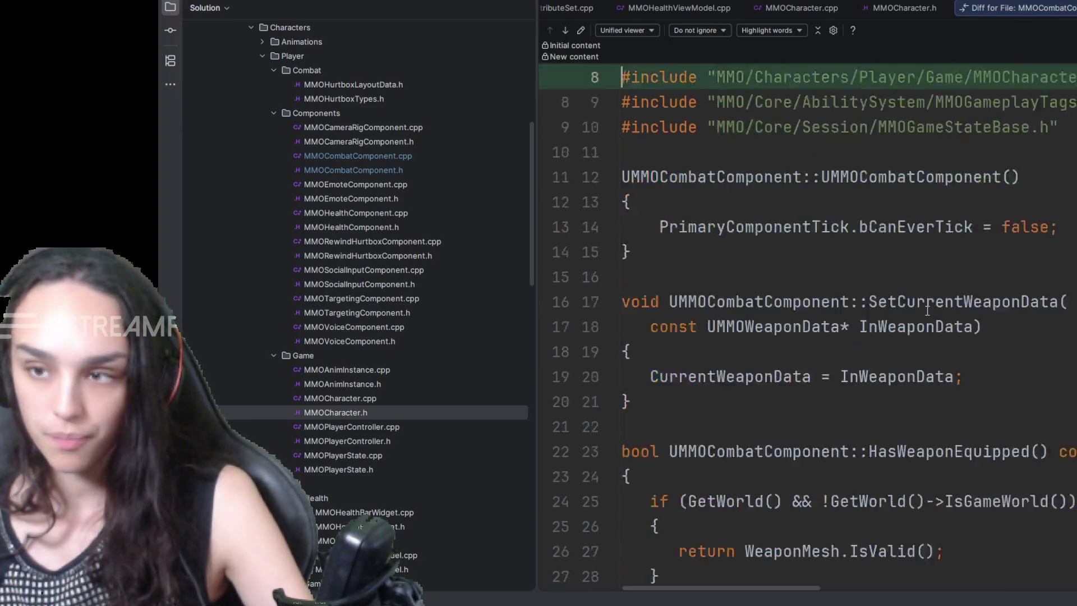
scroll(926, 310, "down", 10)
scroll(932, 309, "up", 6)
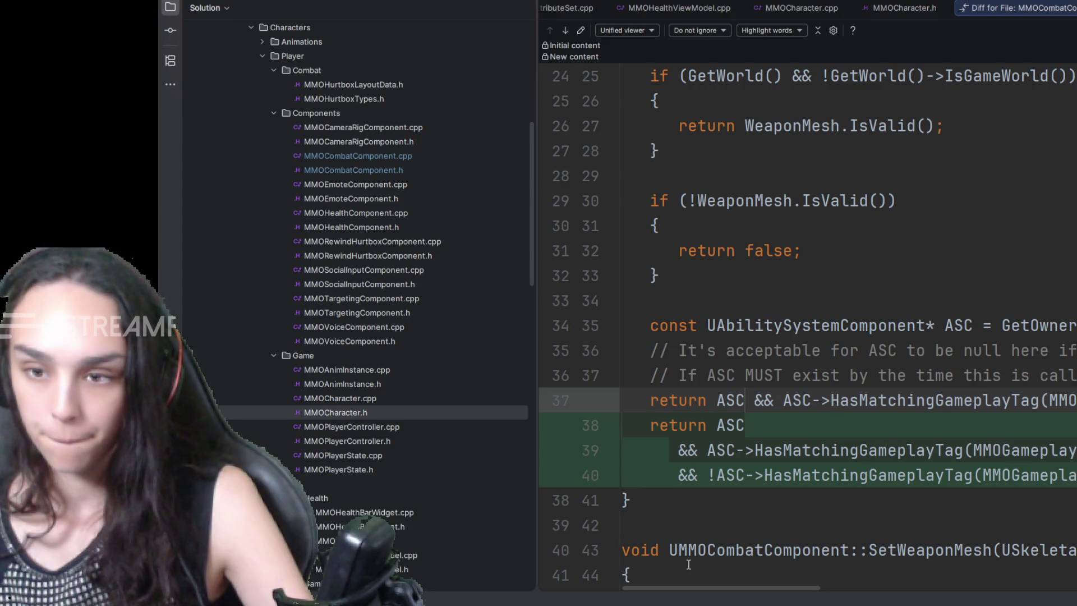
mouse_move(704, 589)
left_mouse_down()
mouse_move(796, 591)
mouse_move(695, 581)
left_mouse_up()
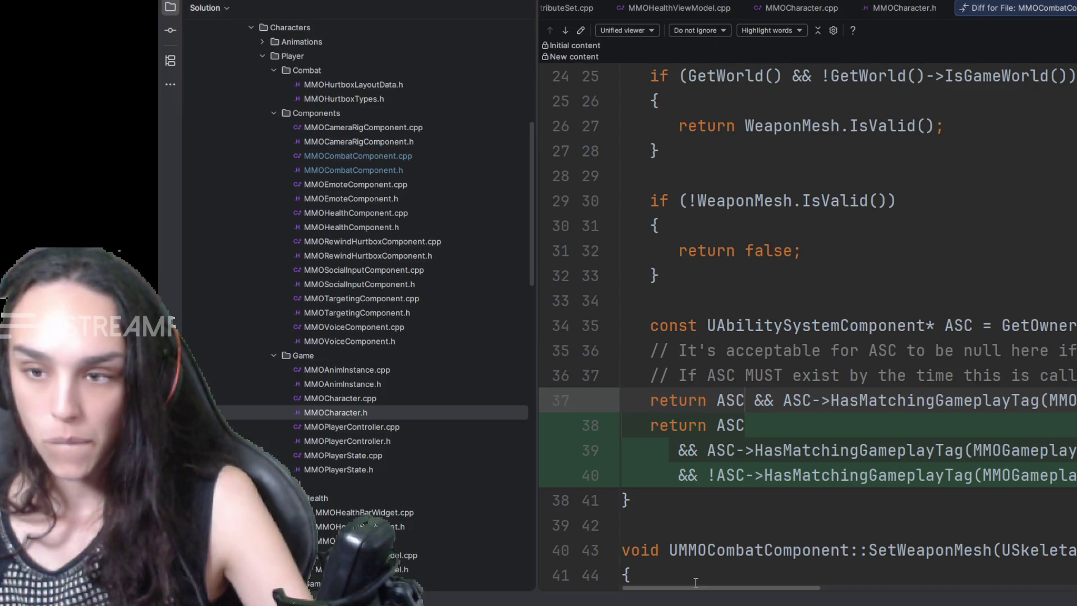
scroll(901, 446, "up", 3)
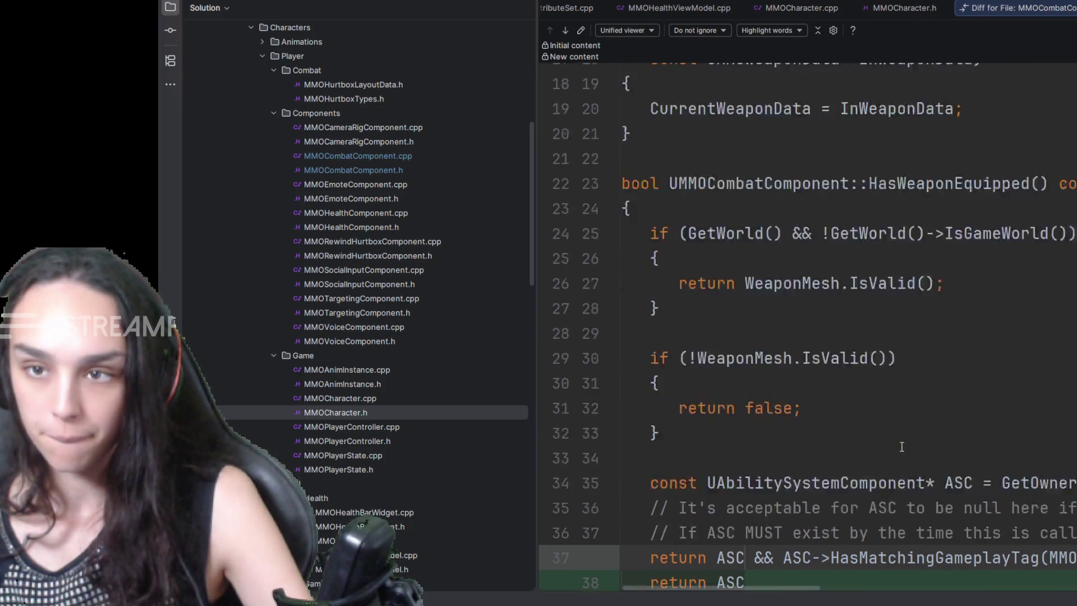
scroll(901, 447, "up", 2)
scroll(903, 447, "down", 3)
scroll(902, 447, "down", 2)
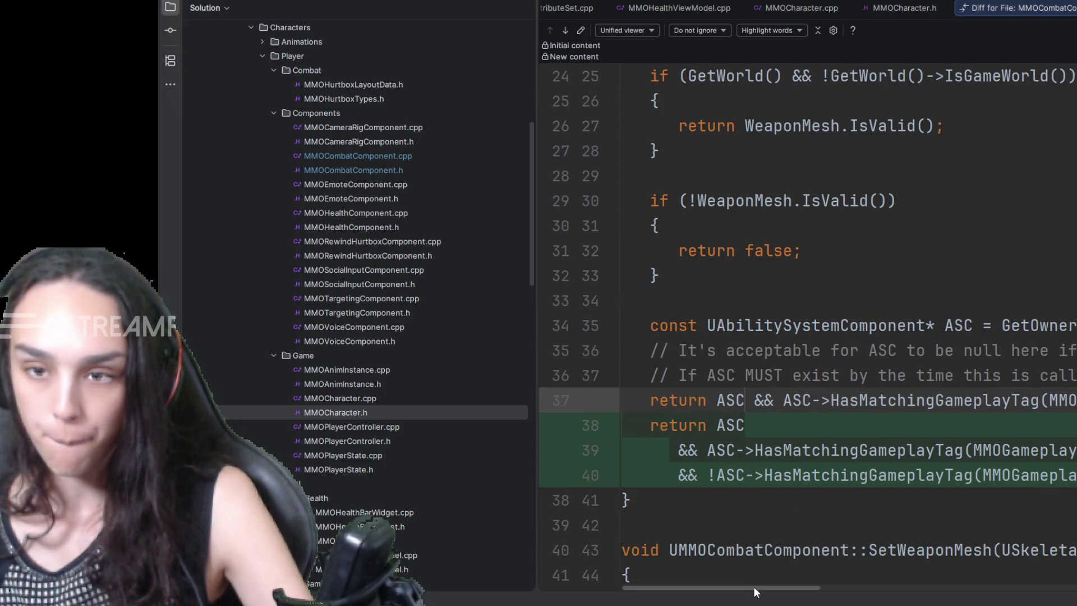
mouse_move(754, 586)
left_mouse_down()
mouse_move(809, 590)
mouse_move(758, 579)
mouse_move(840, 577)
left_mouse_up()
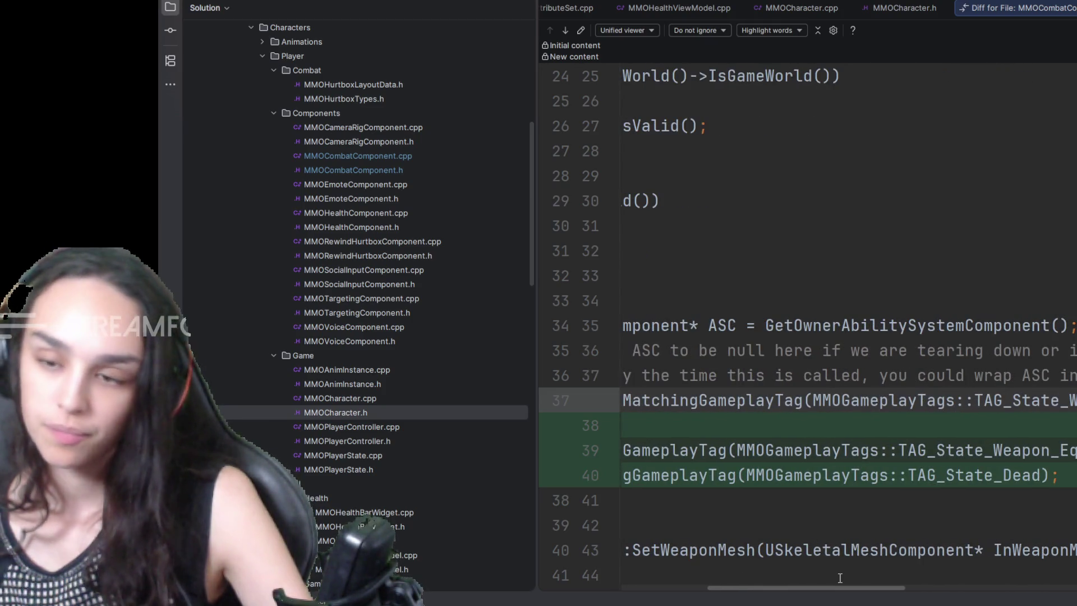
left_click_drag(840, 577, 743, 567)
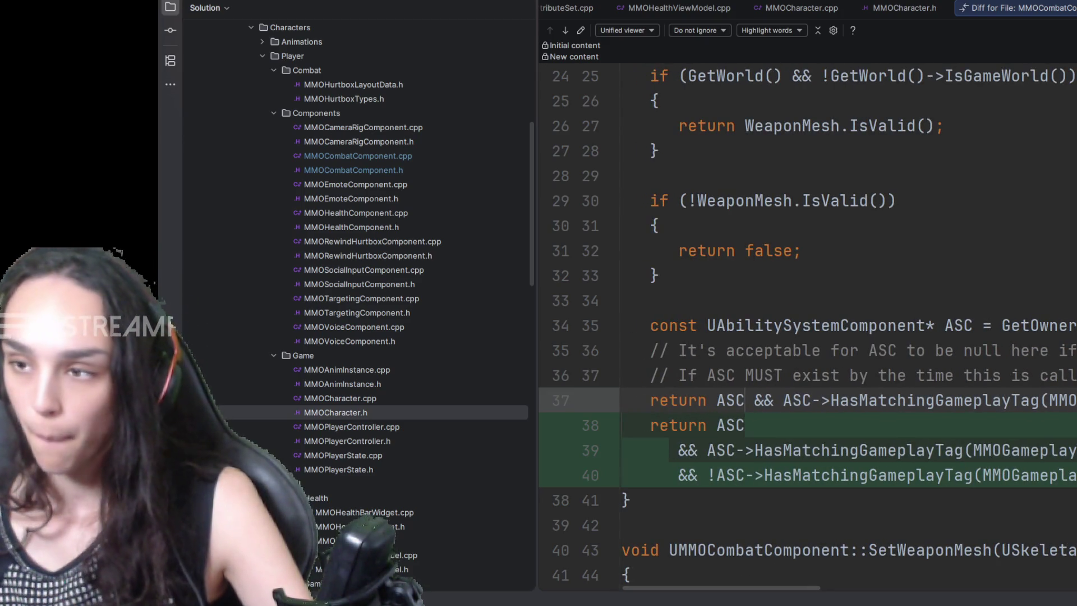
scroll(808, 329, "down", 10)
scroll(808, 329, "up", 3)
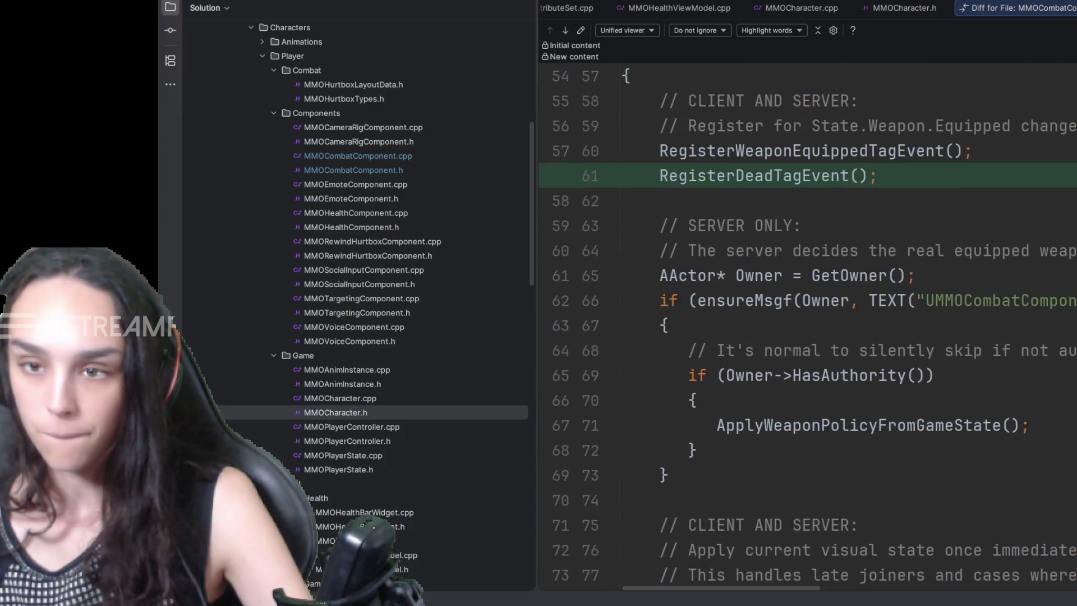
scroll(1041, 228, "up", 1)
scroll(1042, 227, "up", 3)
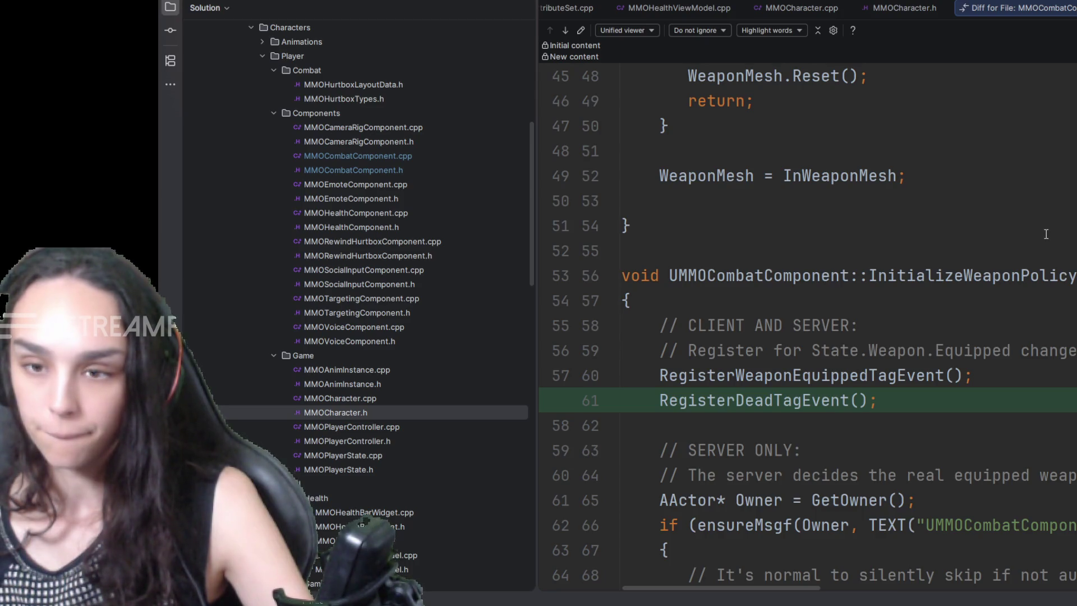
scroll(1045, 235, "down", 1)
scroll(1046, 234, "down", 3)
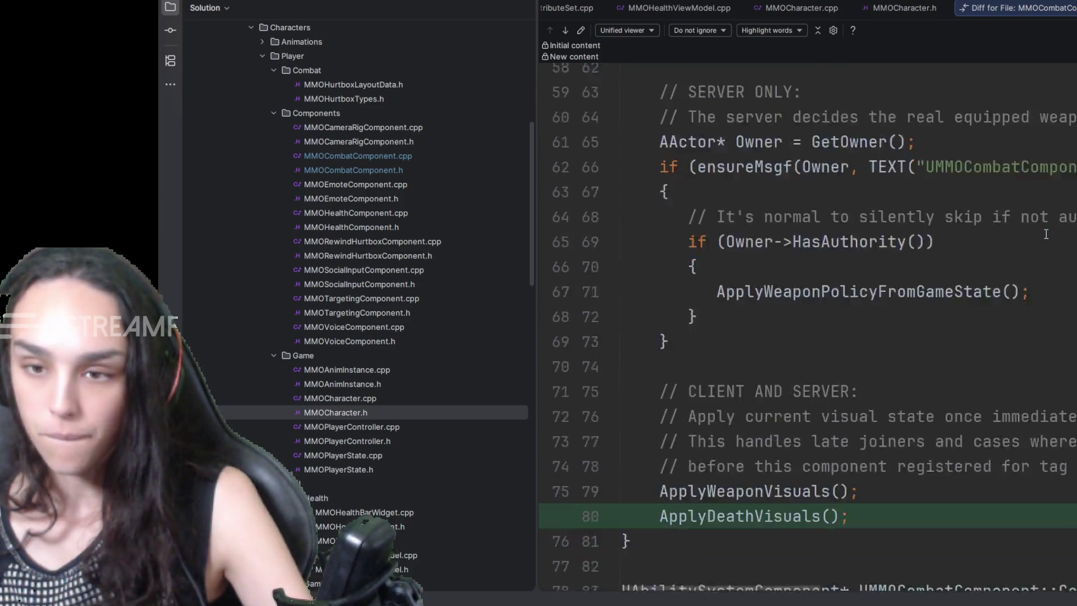
scroll(1045, 235, "down", 2)
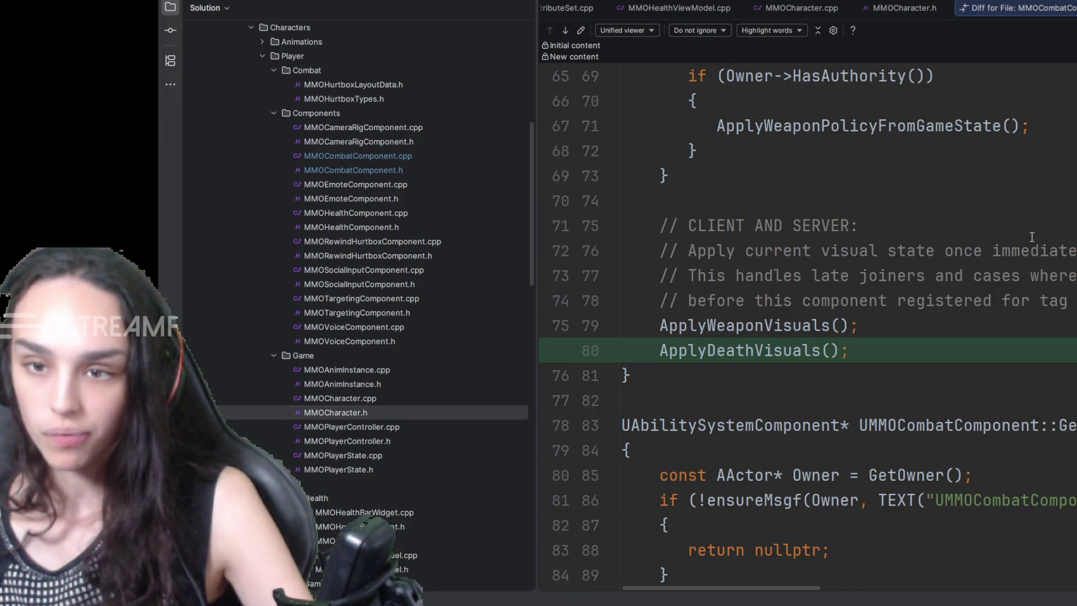
scroll(1032, 238, "down", 5)
scroll(1032, 238, "down", 5)
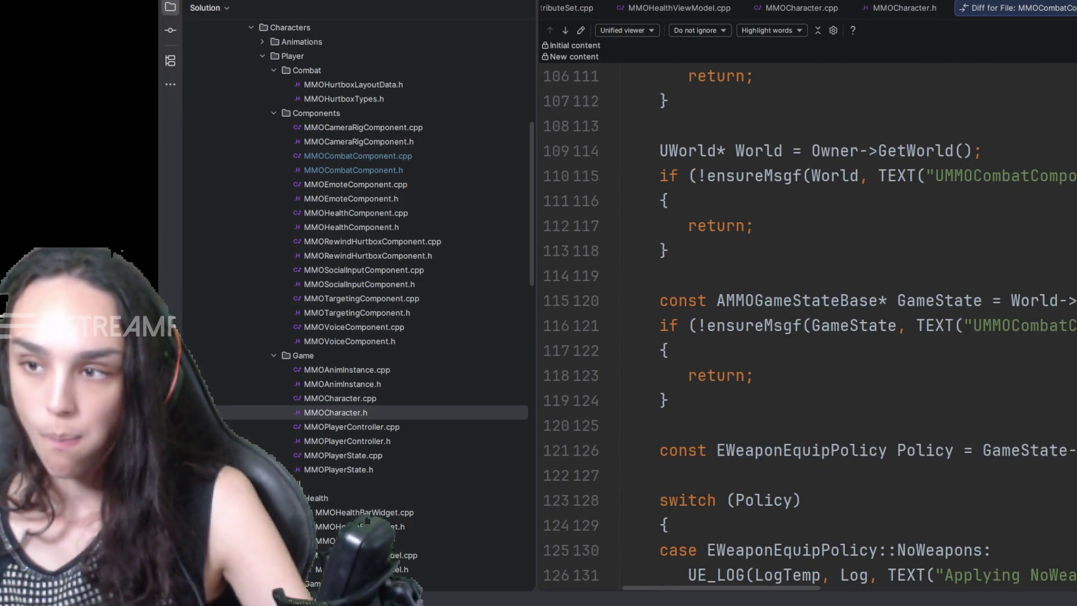
key("F7")
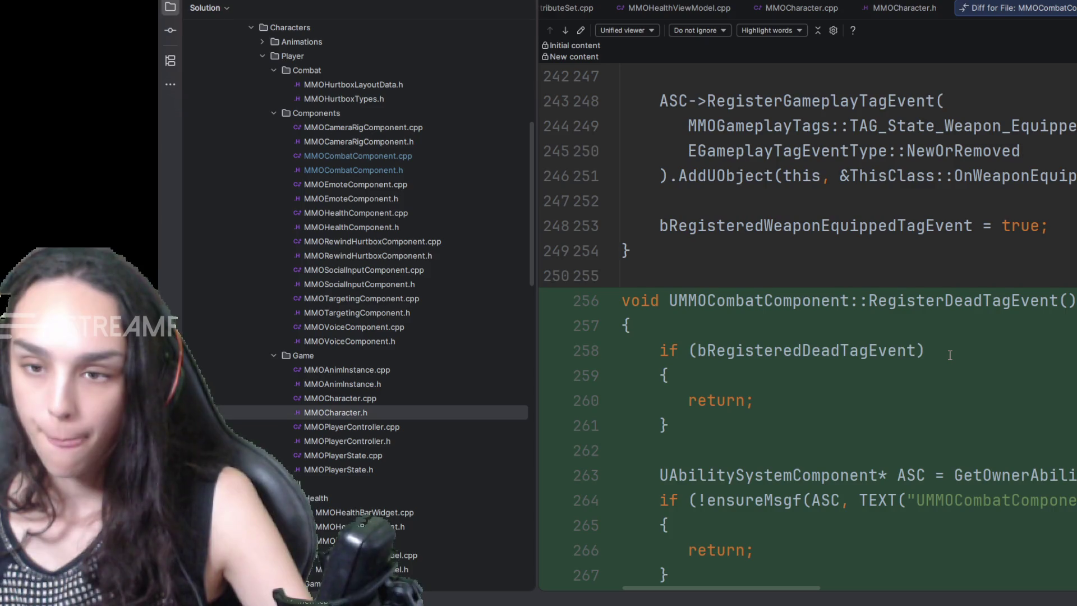
scroll(950, 355, "down", 2)
scroll(984, 334, "down", 2)
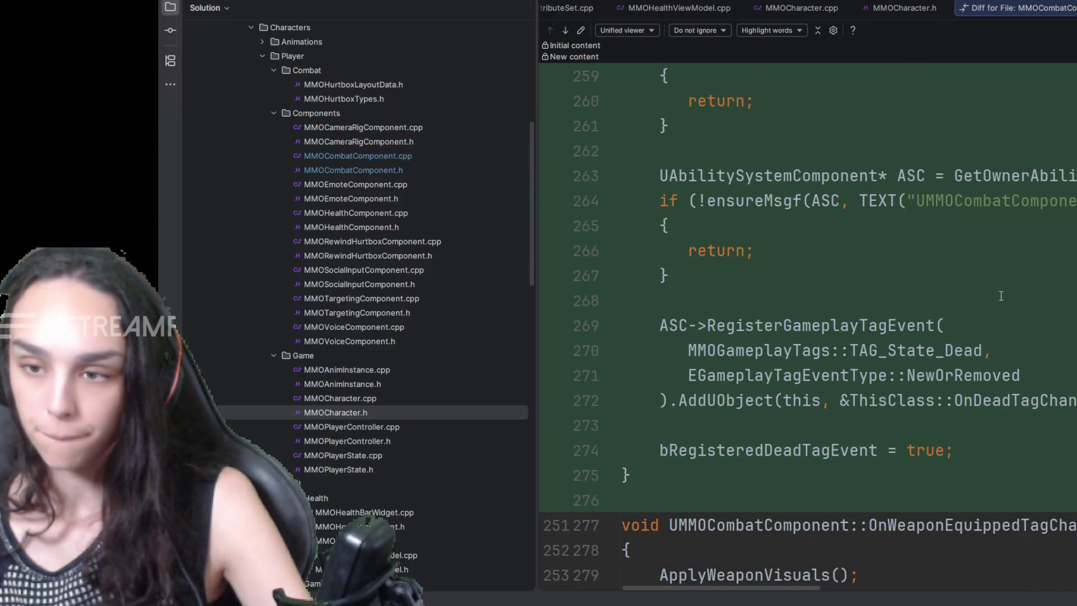
scroll(1000, 291, "down", 3)
scroll(1000, 291, "down", 3)
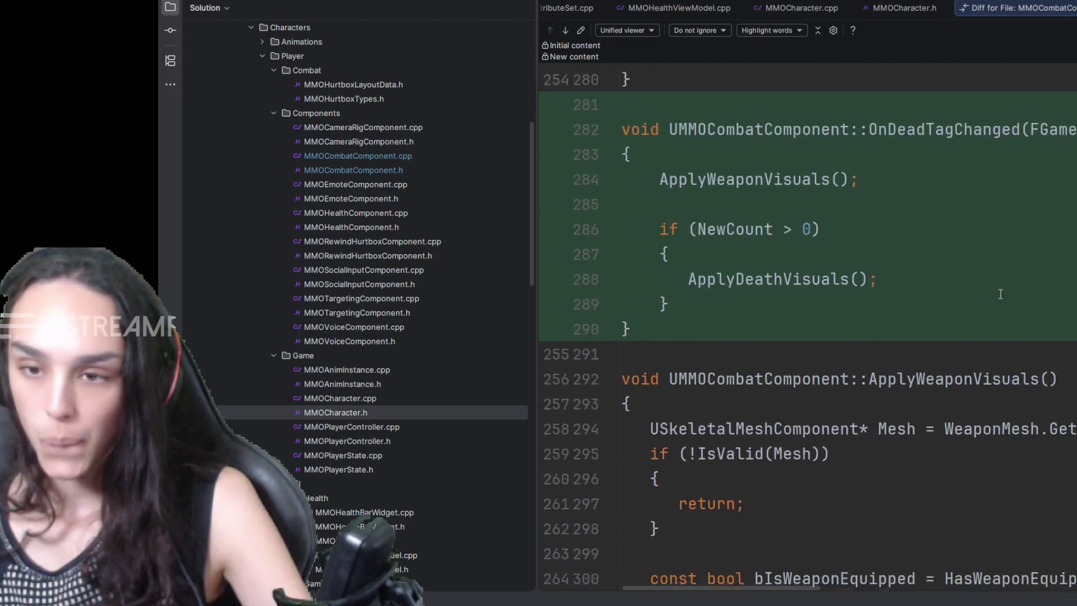
scroll(999, 293, "up", 2)
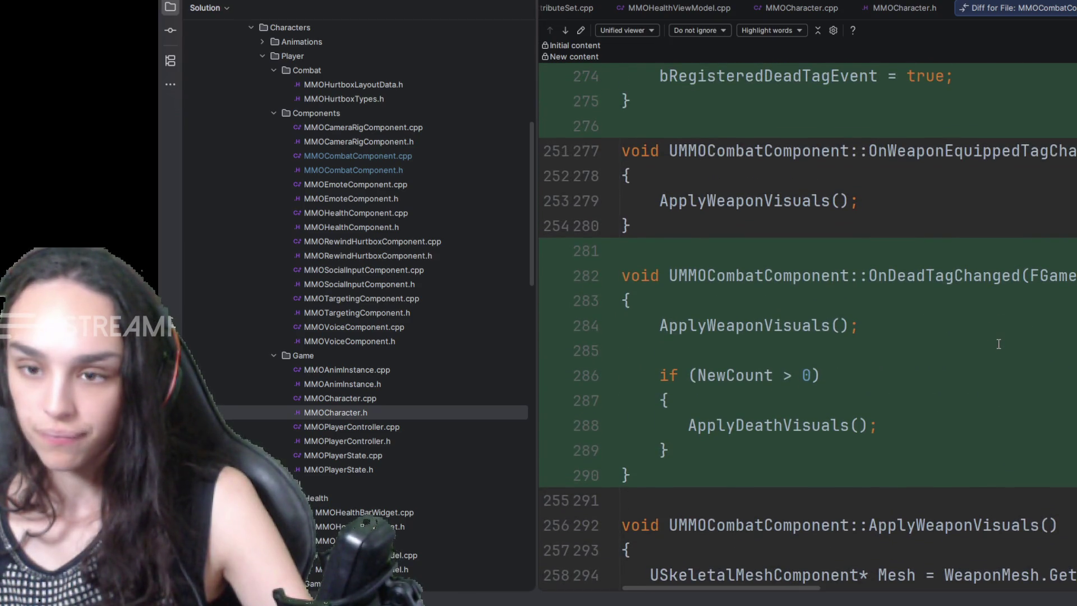
scroll(998, 344, "down", 4)
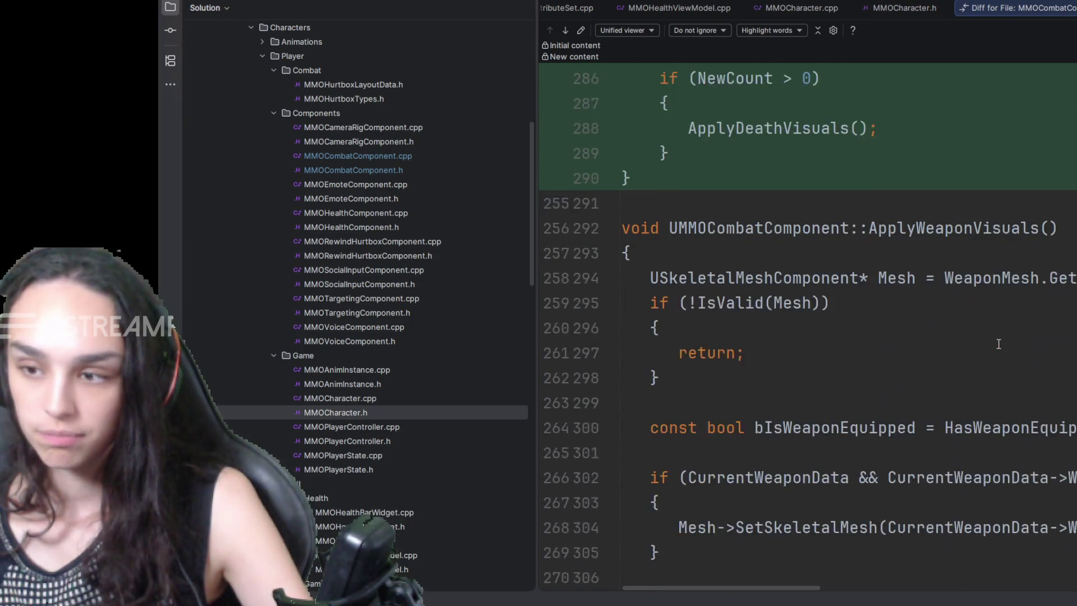
scroll(998, 343, "down", 5)
scroll(997, 343, "down", 1)
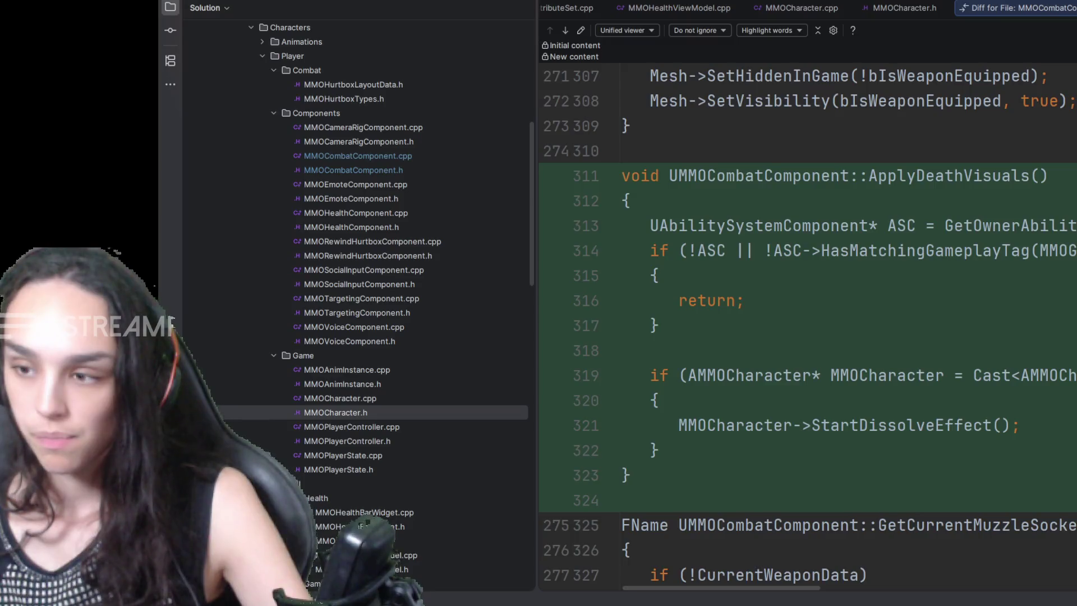
Step: Step through the MMOCombatComponent.h diff and on to the MMOGA_Death file's diff
key("F7")
scroll(976, 390, "down", 2)
scroll(976, 390, "down", 2)
scroll(976, 390, "up", 4)
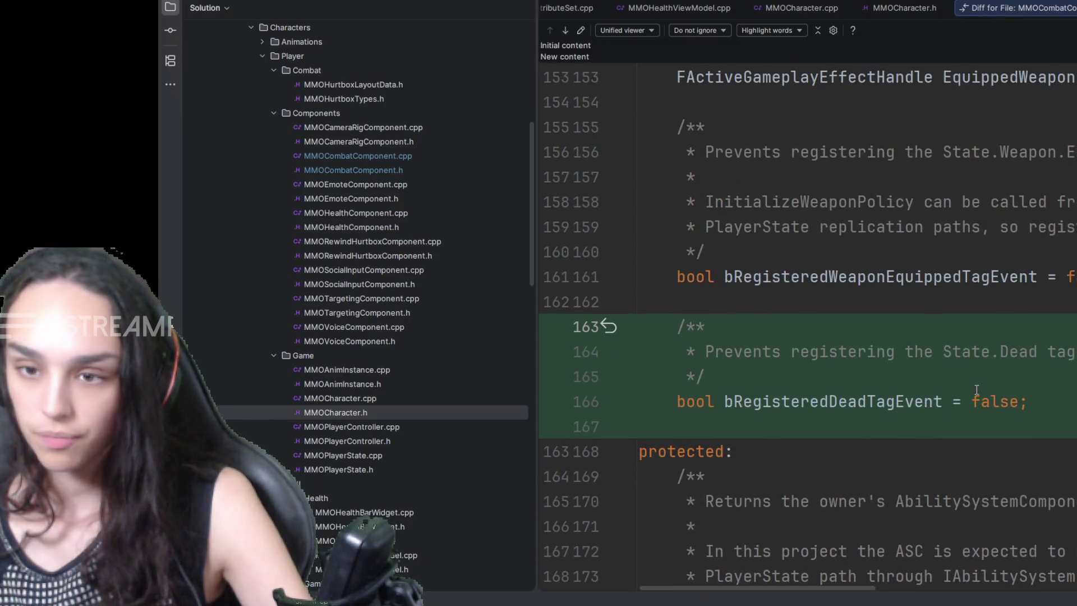
mouse_move(795, 586)
left_mouse_down()
mouse_move(888, 582)
mouse_move(796, 586)
left_mouse_up()
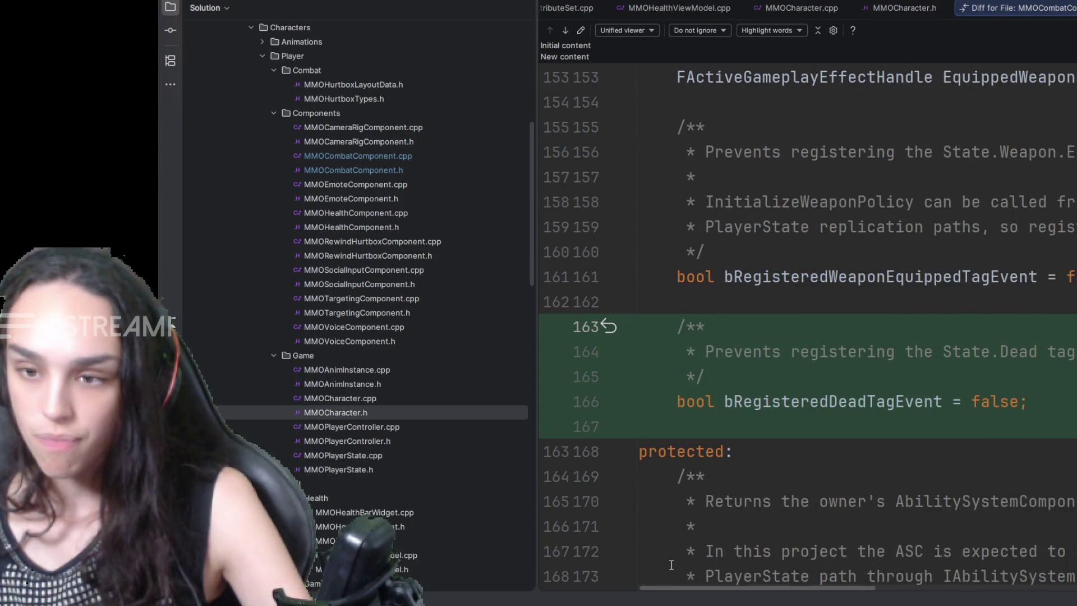
scroll(922, 461, "down", 8)
scroll(923, 461, "down", 4)
scroll(922, 462, "down", 2)
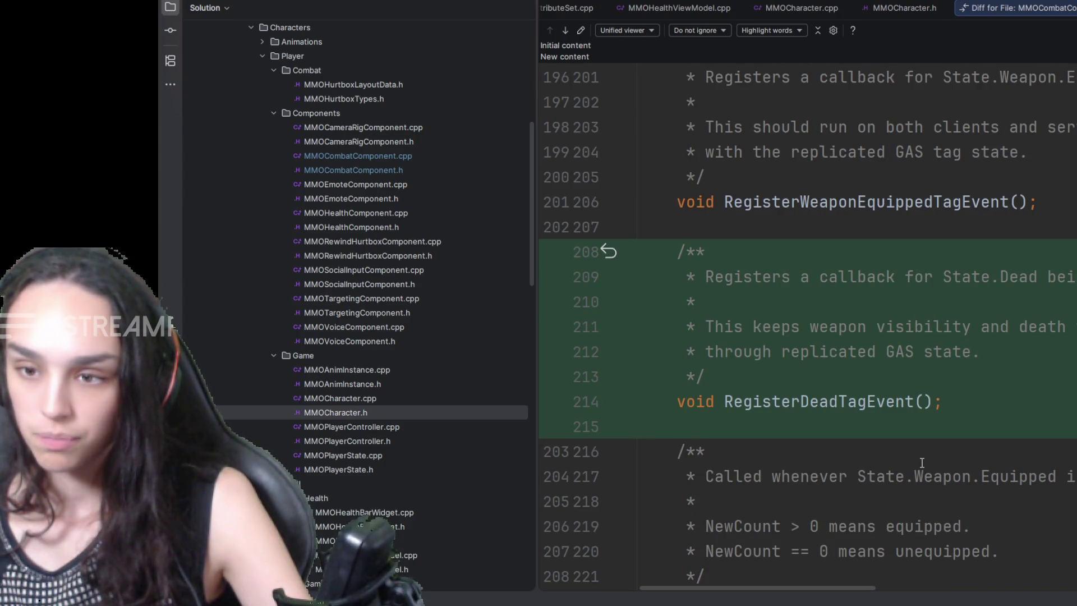
scroll(923, 462, "down", 3)
scroll(922, 462, "down", 3)
scroll(922, 462, "down", 1)
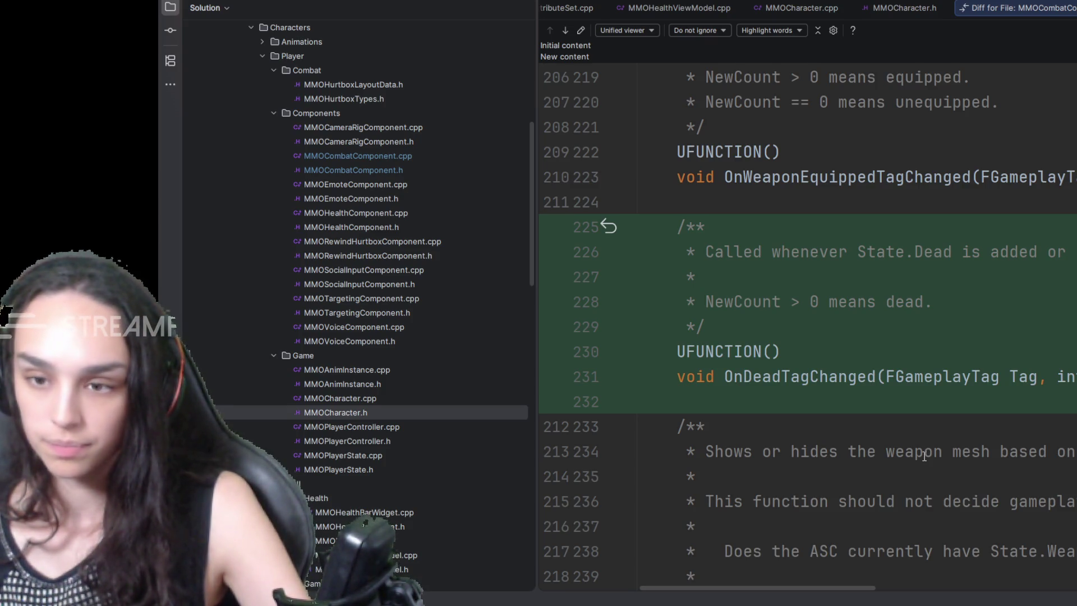
scroll(924, 456, "down", 5)
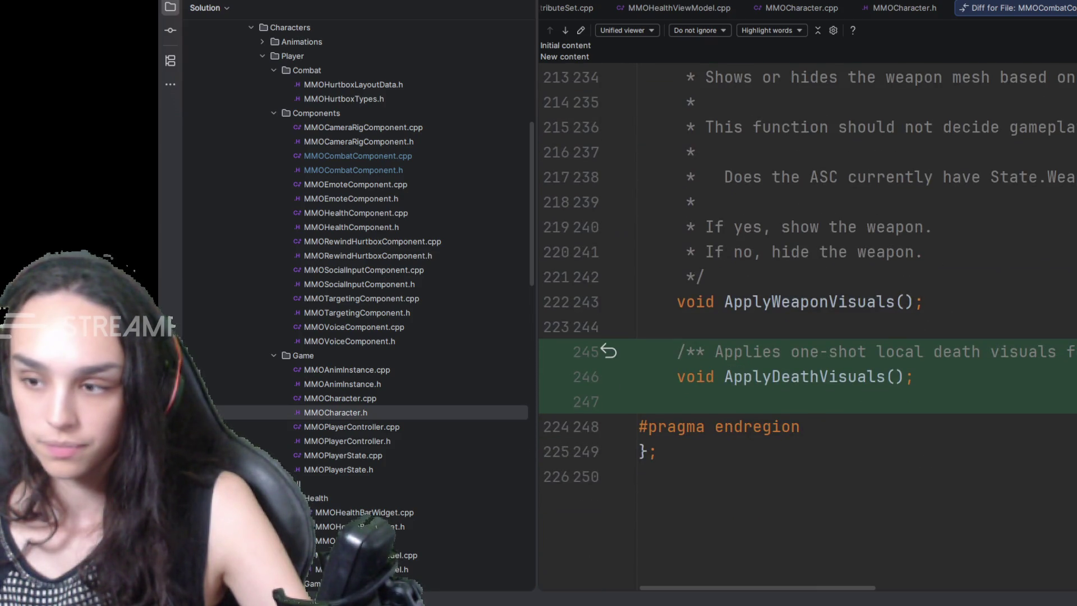
key("F7")
scroll(1004, 459, "down", 8)
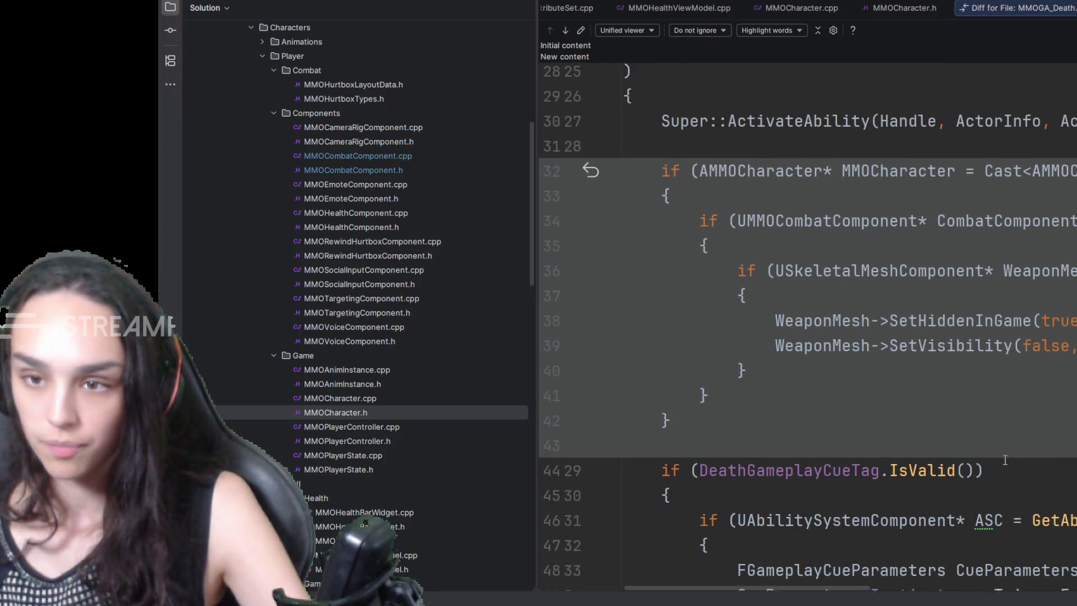
Step: Return to the MMOCombatComponent.cpp diff and jump to the OnDeadTagChanged block
key("shift+F7")
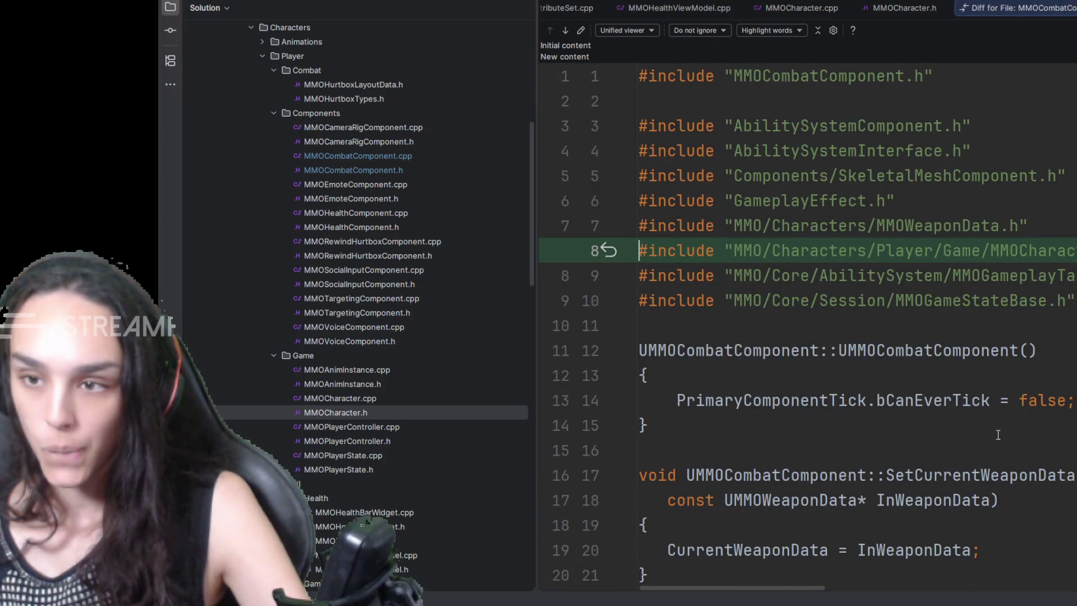
scroll(997, 435, "down", 7)
scroll(998, 434, "down", 8)
scroll(1026, 387, "down", 8)
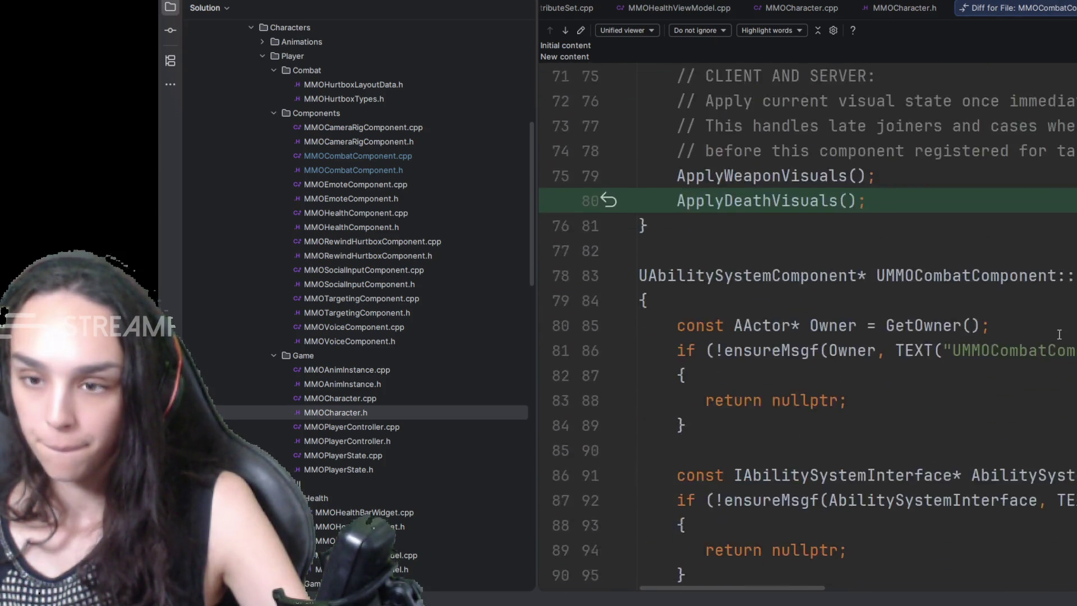
scroll(1058, 335, "down", 10)
key("F7")
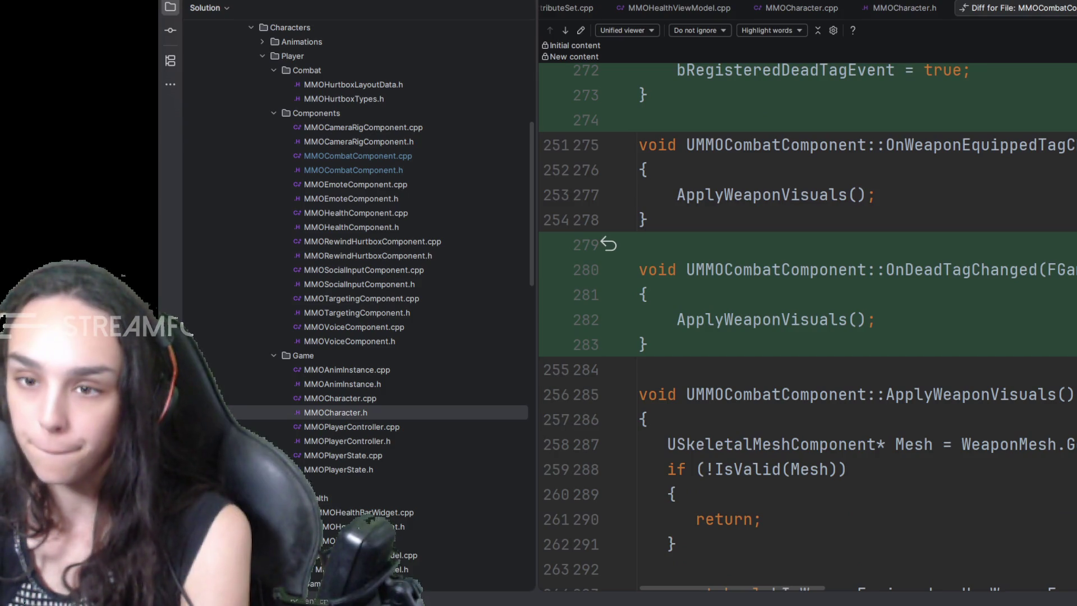
scroll(1071, 372, "up", 1)
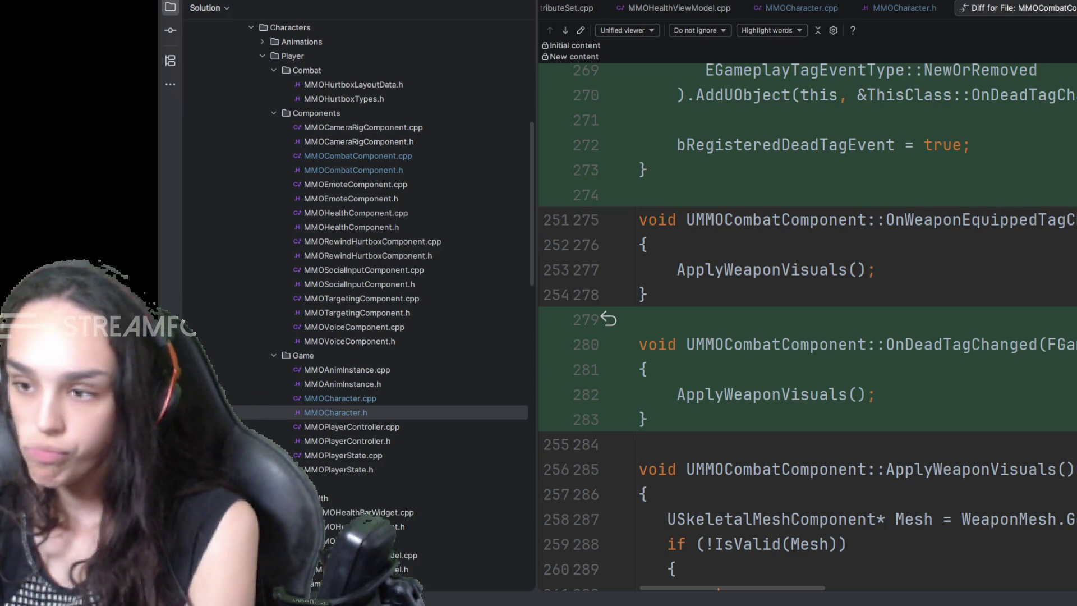
key("alt+Right")
scroll(807, 323, "down", 10)
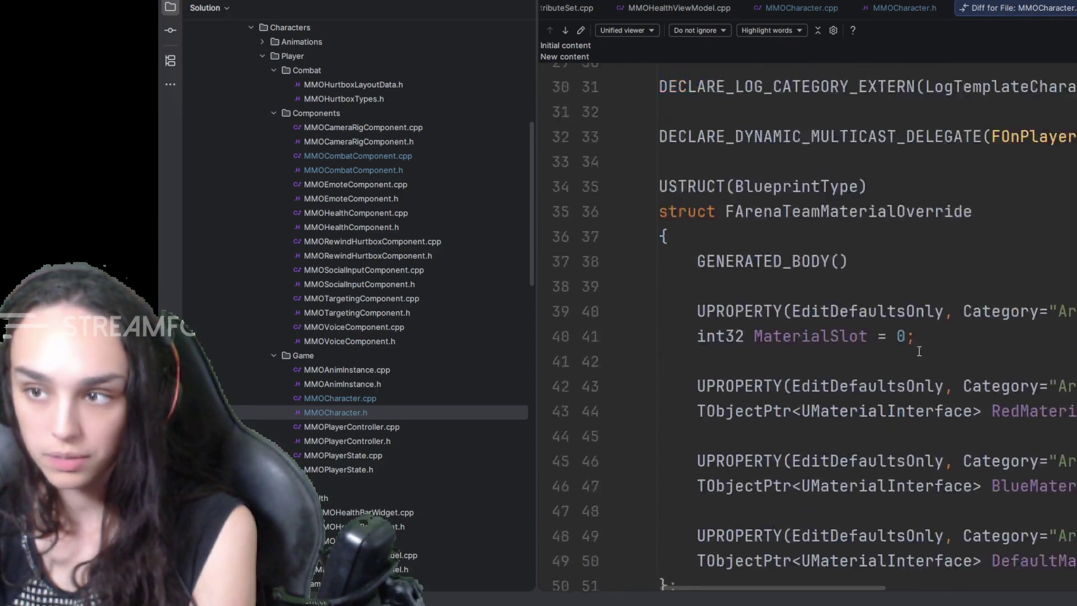
scroll(807, 324, "down", 5)
scroll(992, 498, "down", 3)
scroll(992, 499, "down", 20)
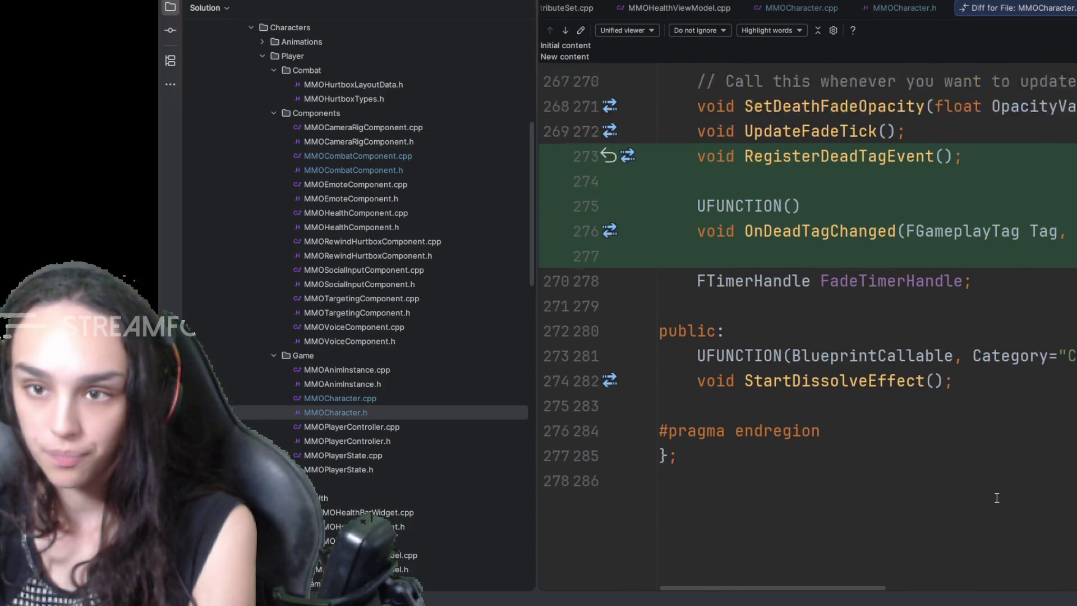
scroll(993, 500, "up", 3)
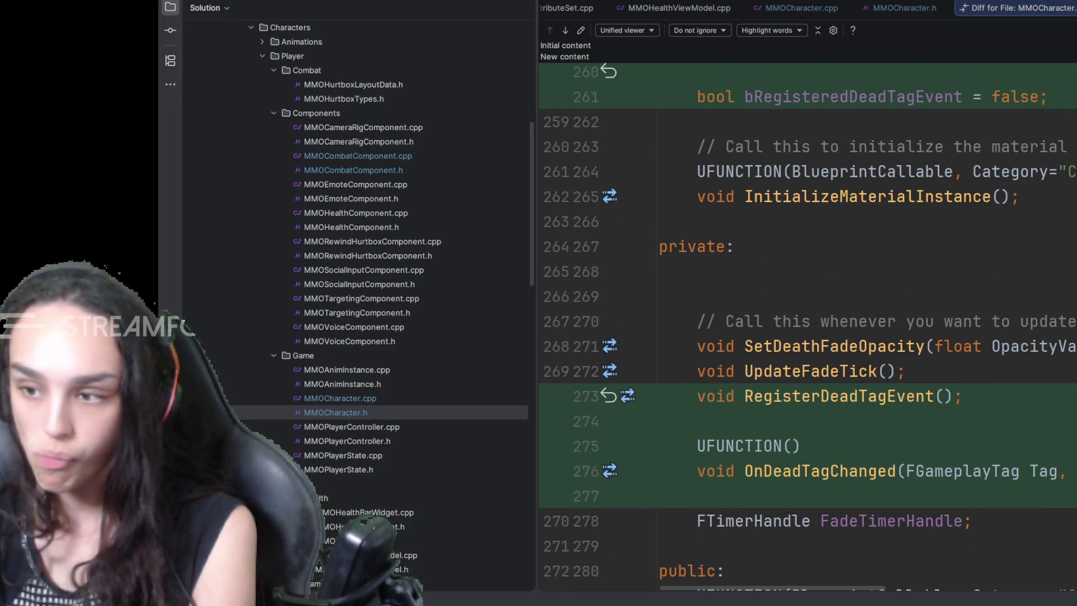
Step: Advance to the MMOCharacter.cpp diff and reach the new RegisterDeadTagEvent change
key("alt+Right")
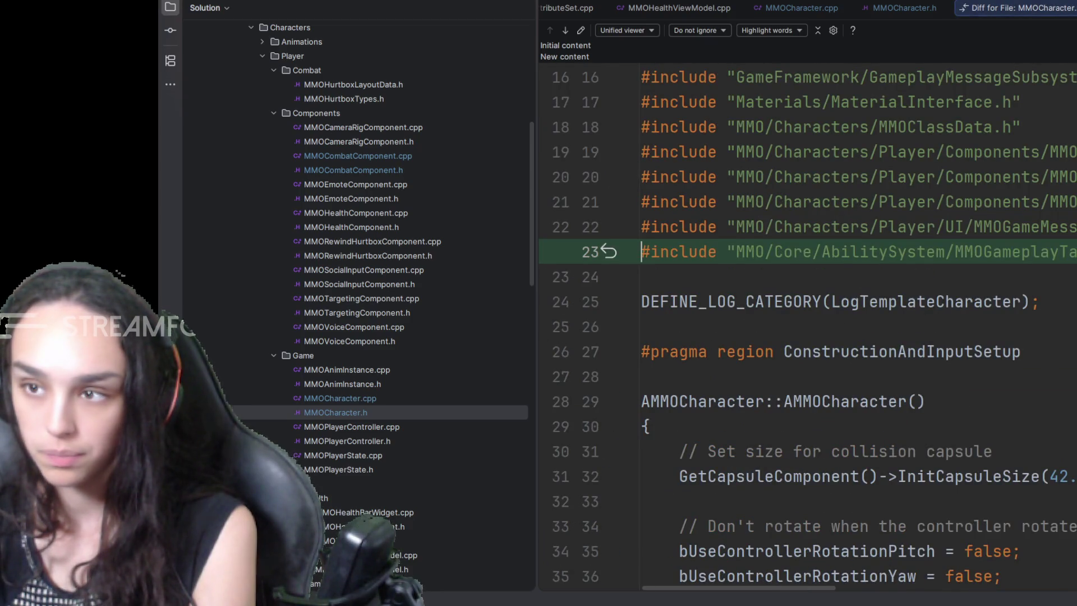
key("F7")
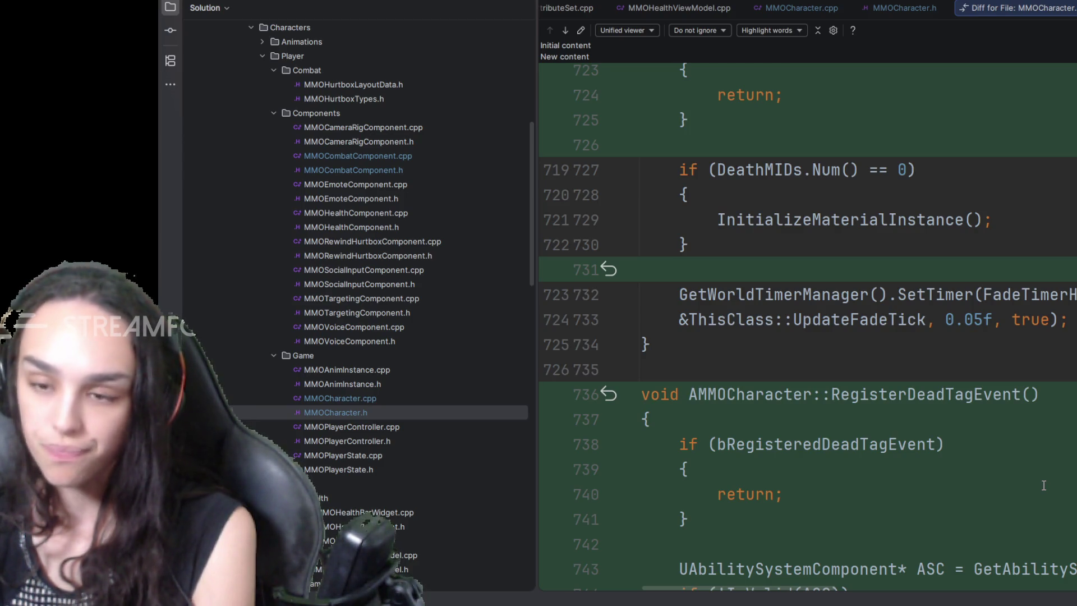
scroll(1043, 485, "down", 1)
scroll(1044, 485, "down", 3)
scroll(1044, 486, "down", 2)
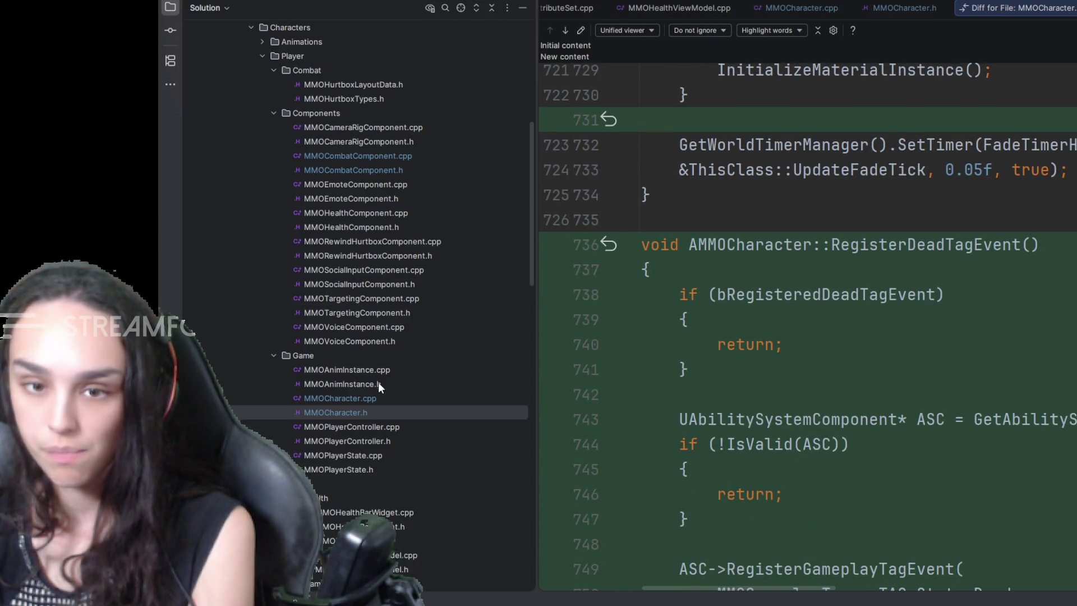
scroll(378, 383, "down", 3)
scroll(378, 382, "down", 3)
scroll(377, 383, "down", 3)
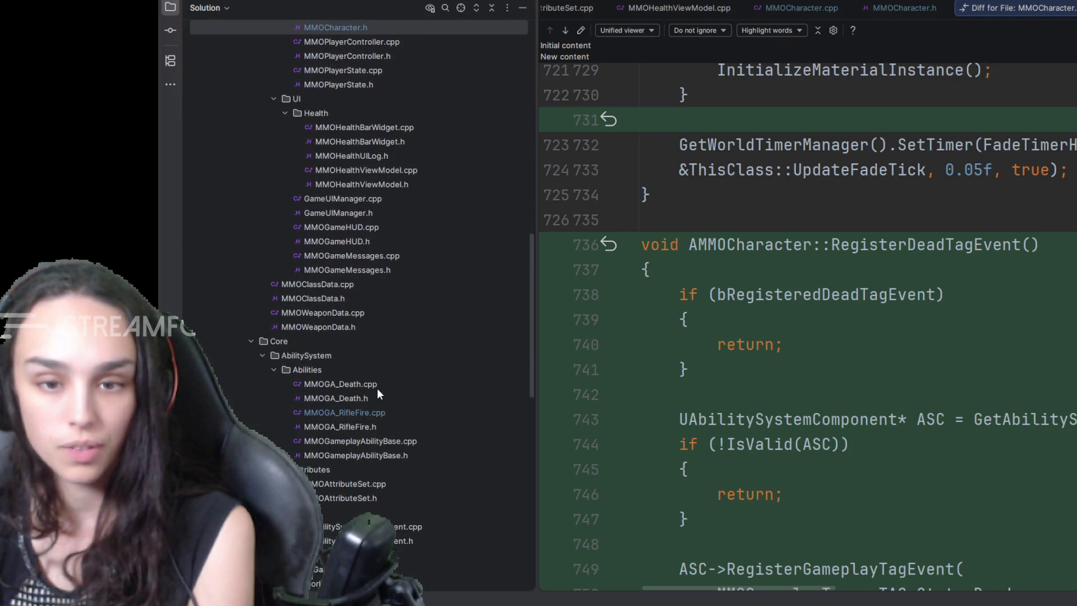
Step: Load MMOGA_Death.cpp from Core > AbilitySystem > Abilities to read ActivateAbility
double_click(369, 384)
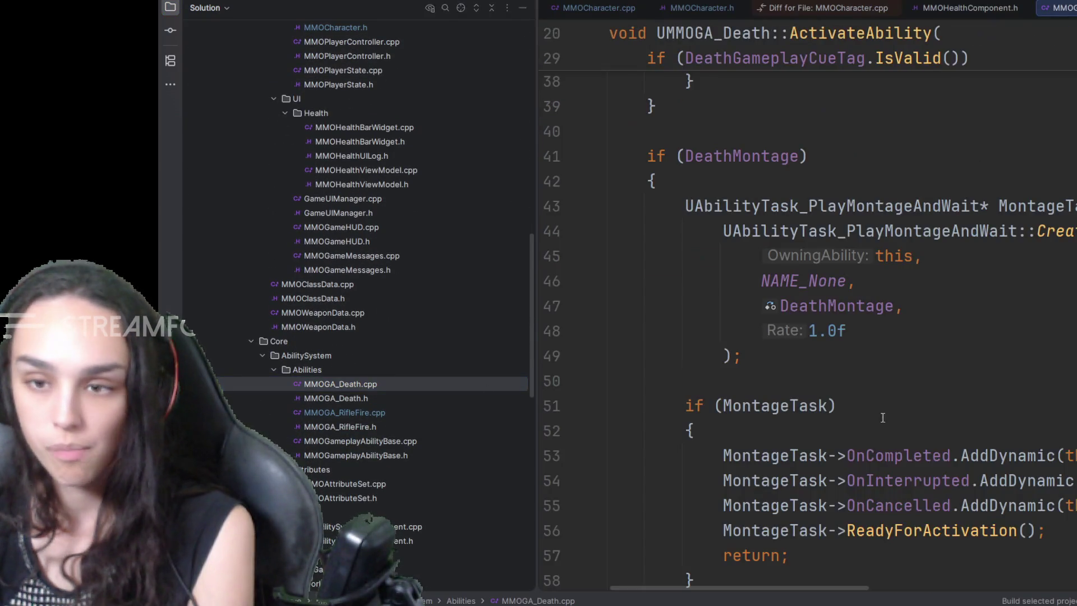
scroll(873, 422, "up", 4)
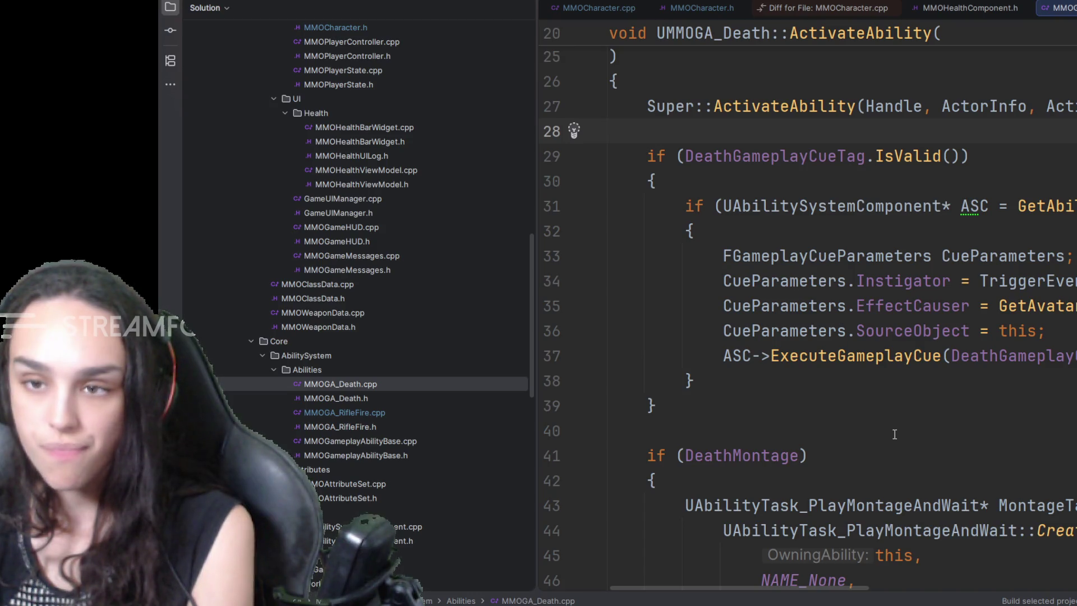
scroll(894, 435, "down", 2)
scroll(894, 434, "down", 5)
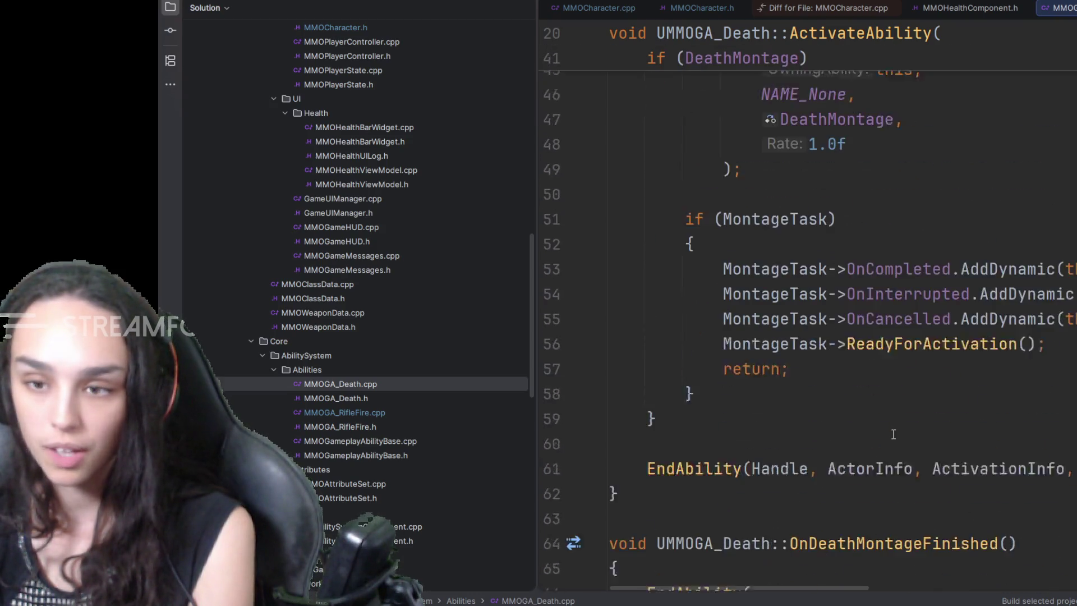
scroll(893, 434, "down", 1)
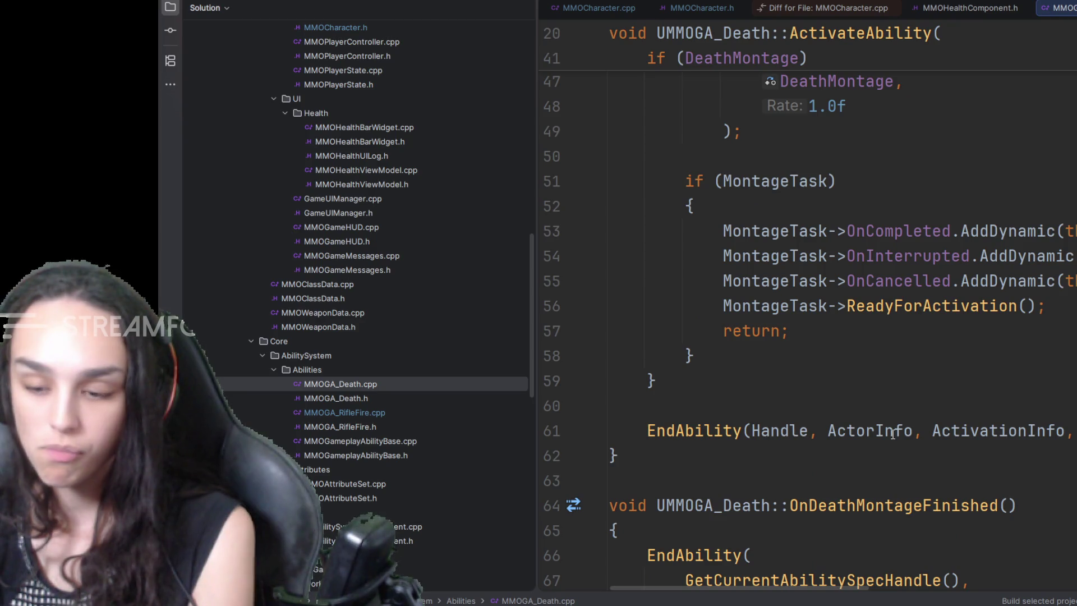
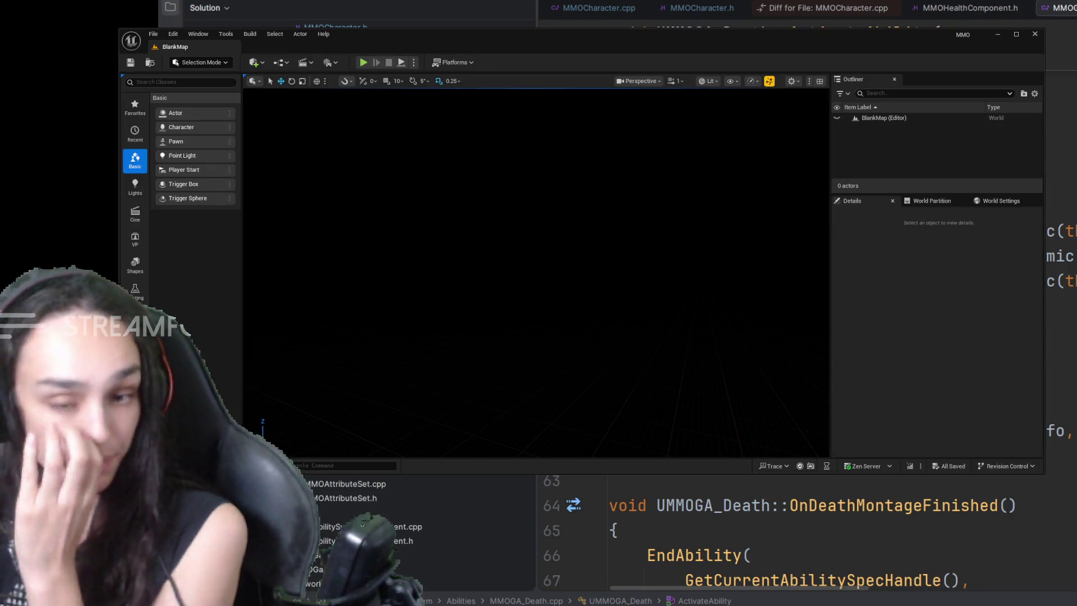
Step: Open the GC_Death cue from GameplayCues > Combat, save all, and dock it beside the level
key("ctrl+space")
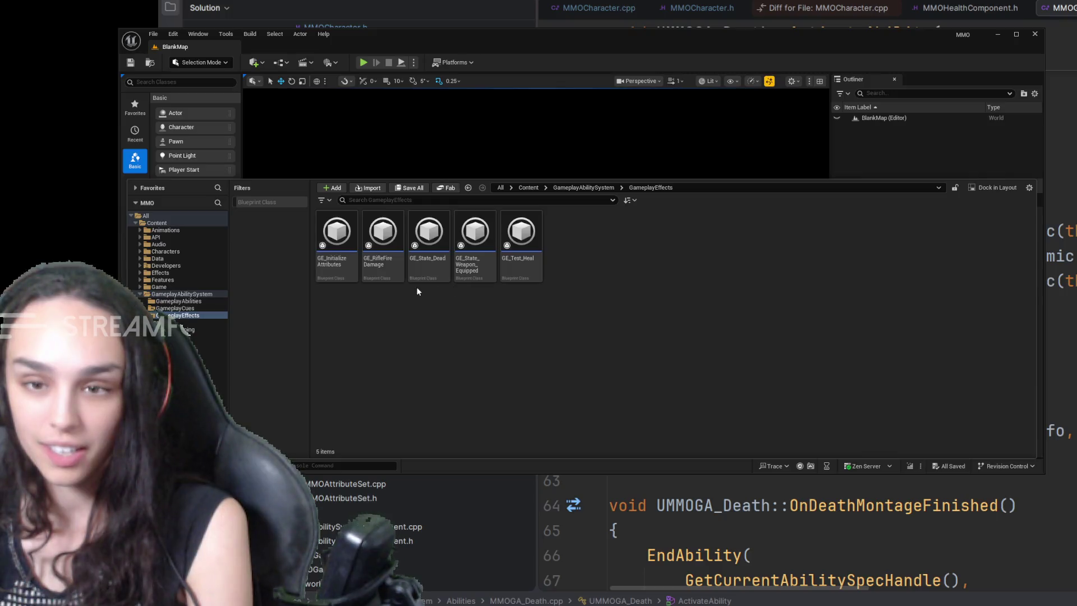
left_click(584, 187)
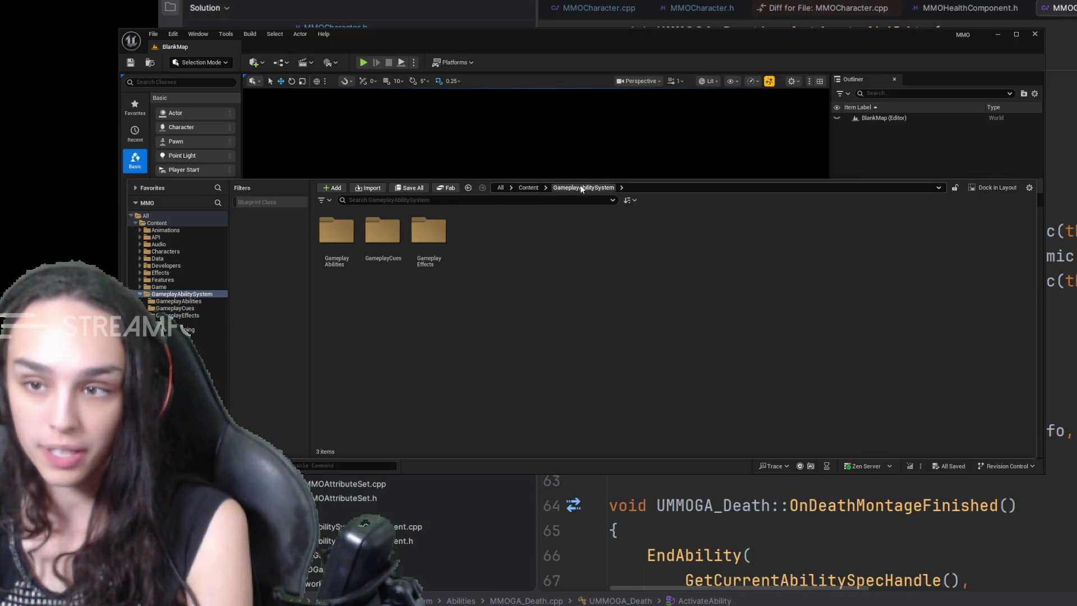
double_click(362, 236)
double_click(337, 232)
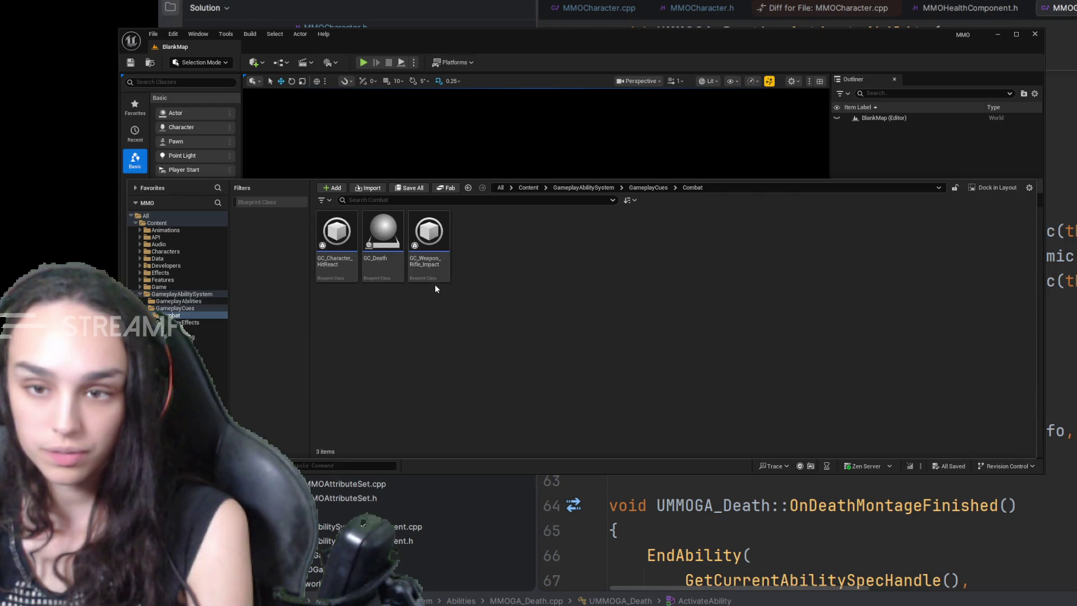
left_click(385, 271)
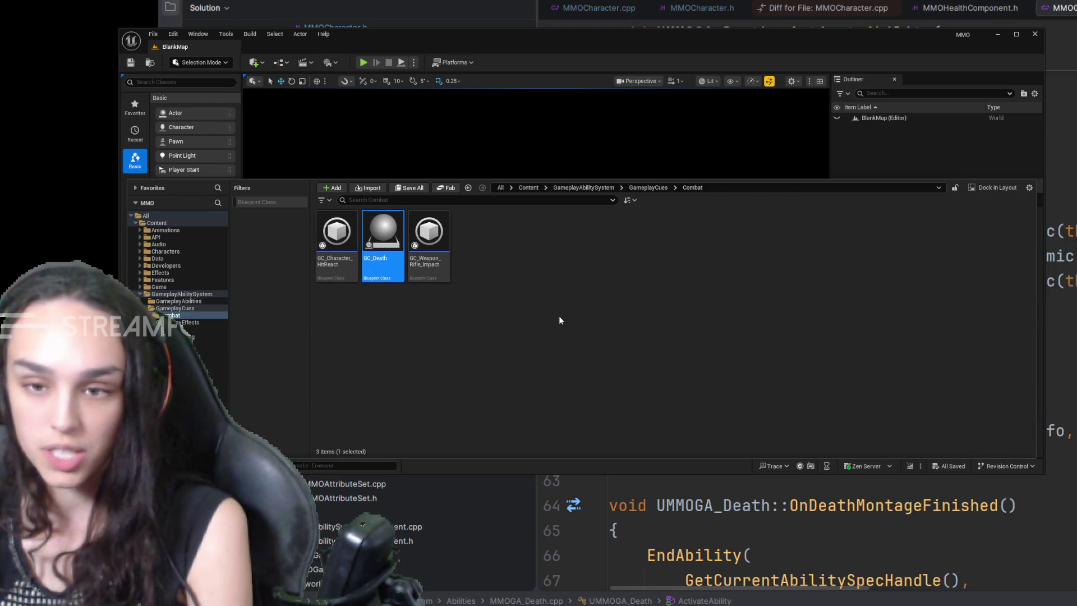
key("ctrl+space")
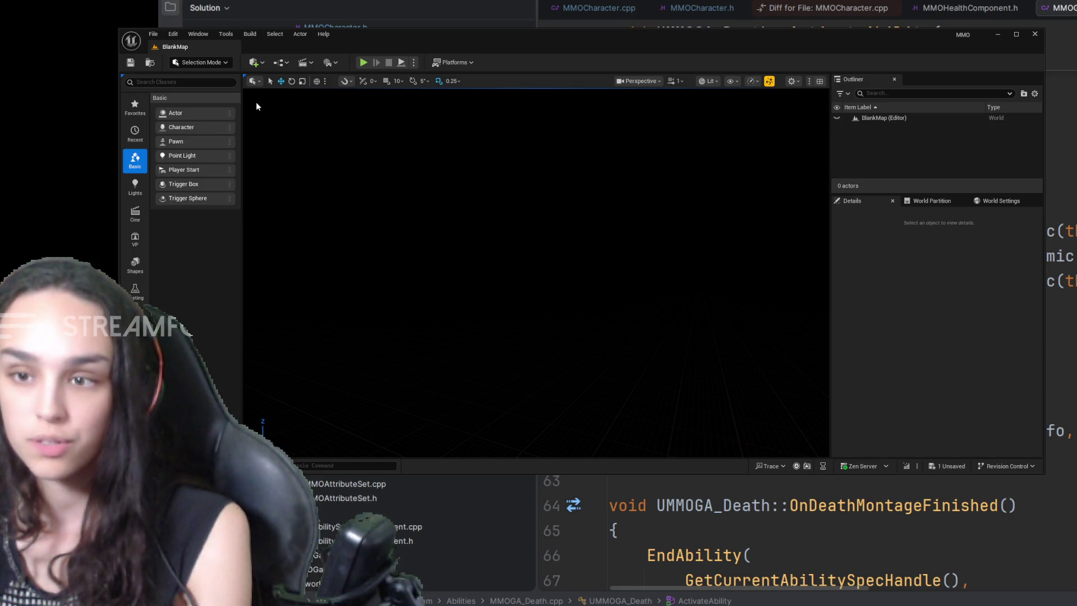
key("ctrl+s")
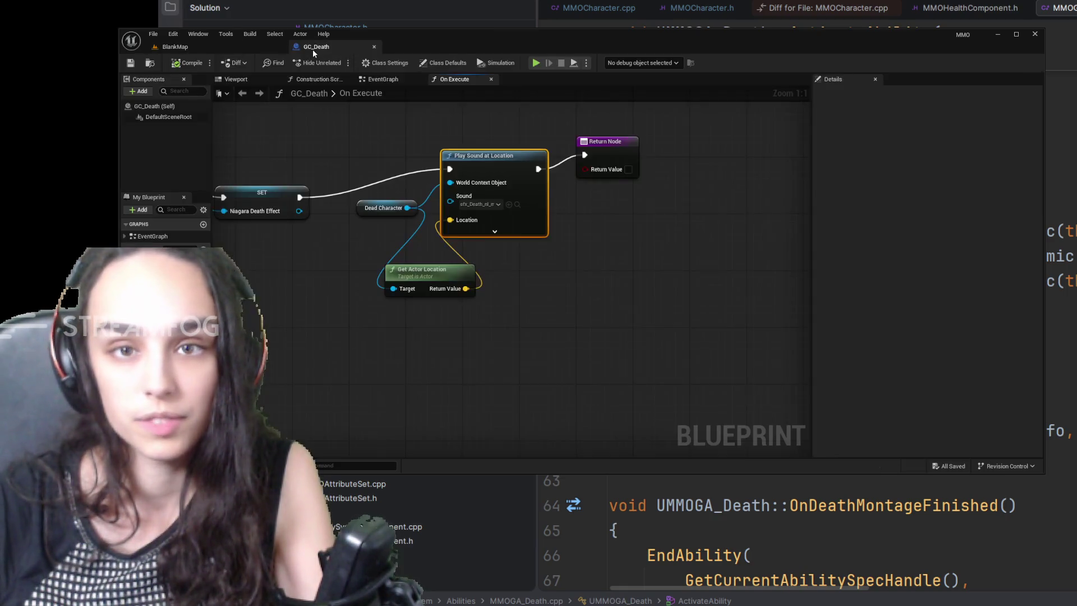
left_click_drag(293, 124, 312, 48)
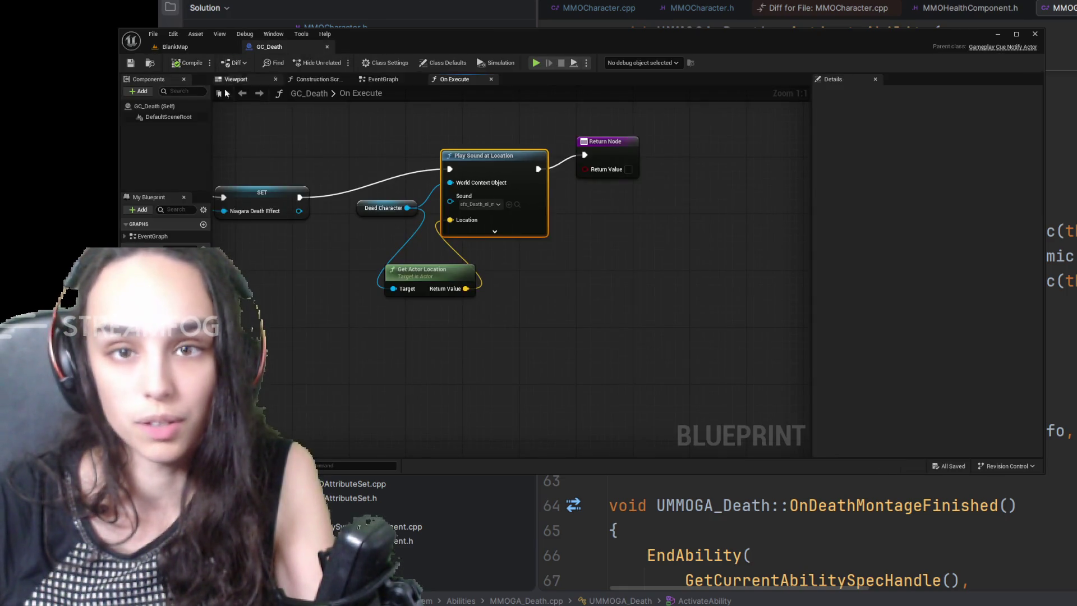
Step: Load the TDMMap level from the Maps folder and switch to its tab
key("ctrl+space")
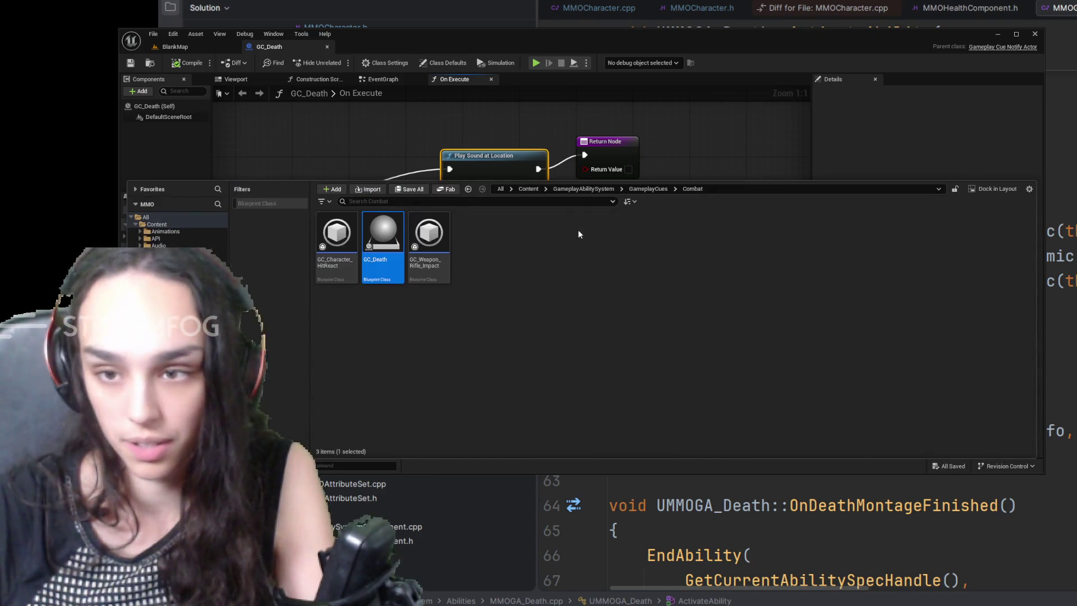
left_click(529, 188)
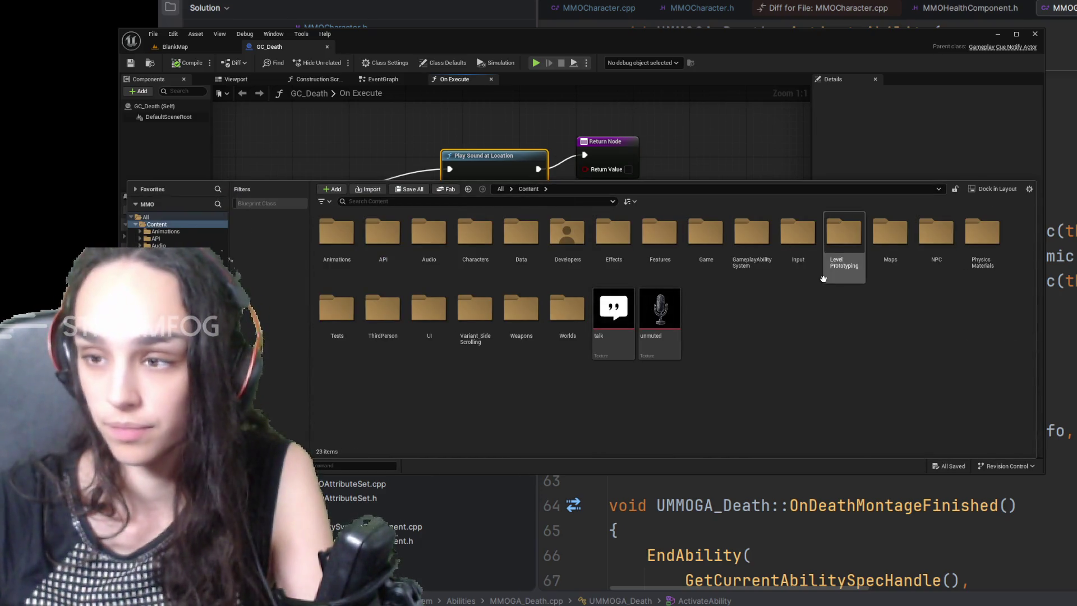
double_click(890, 236)
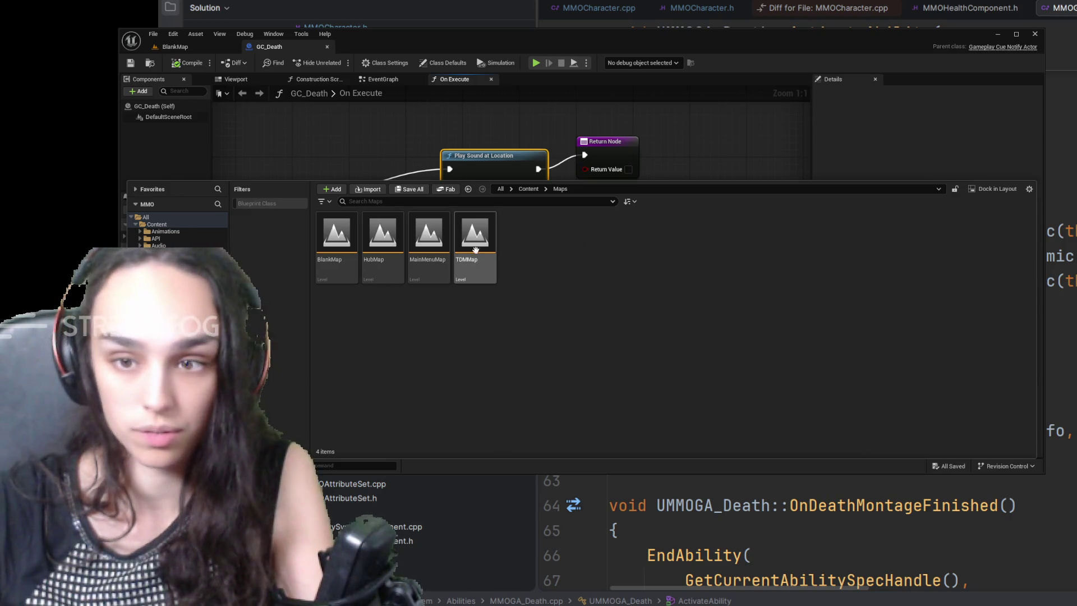
left_click(476, 250)
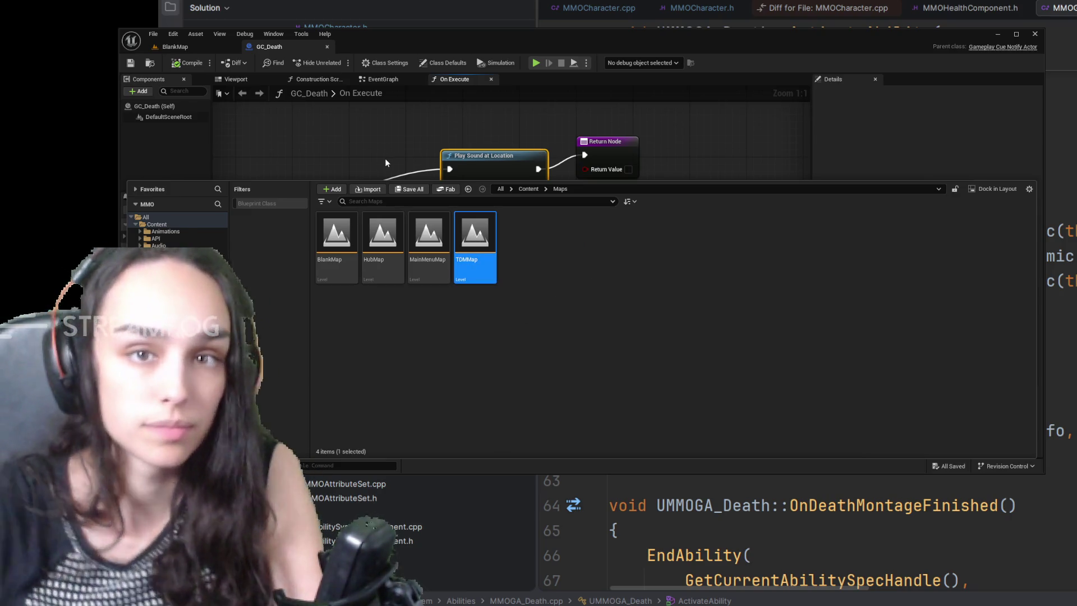
key("Return")
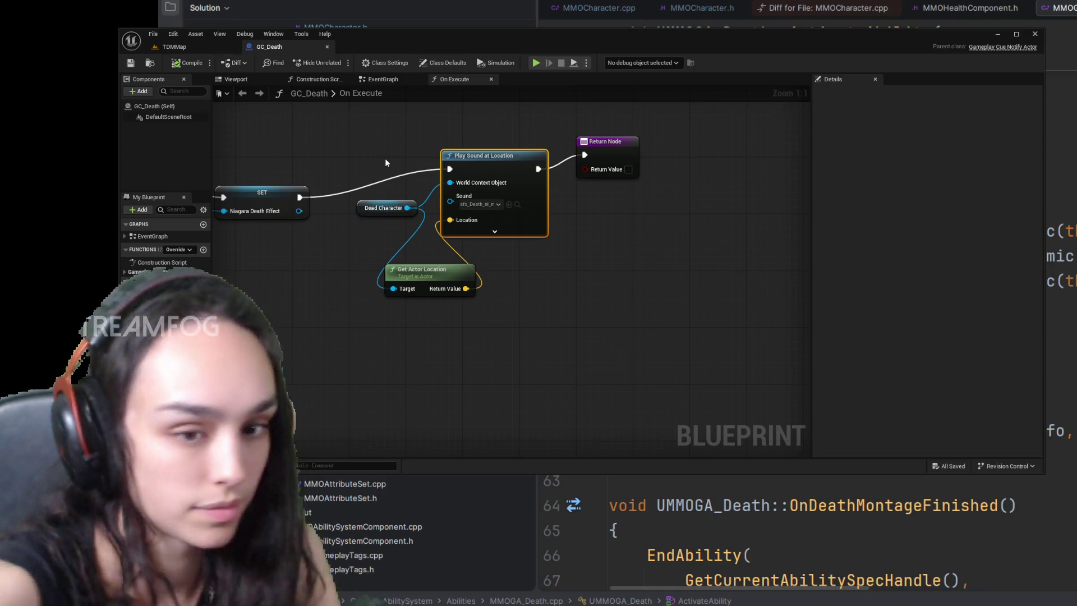
left_click(224, 49)
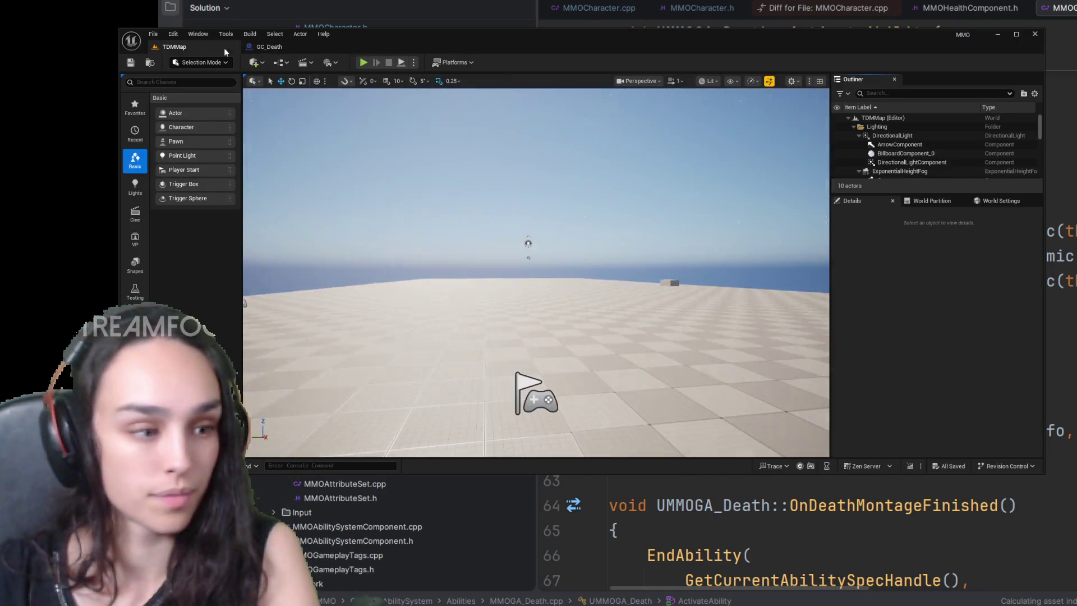
key("alt+p")
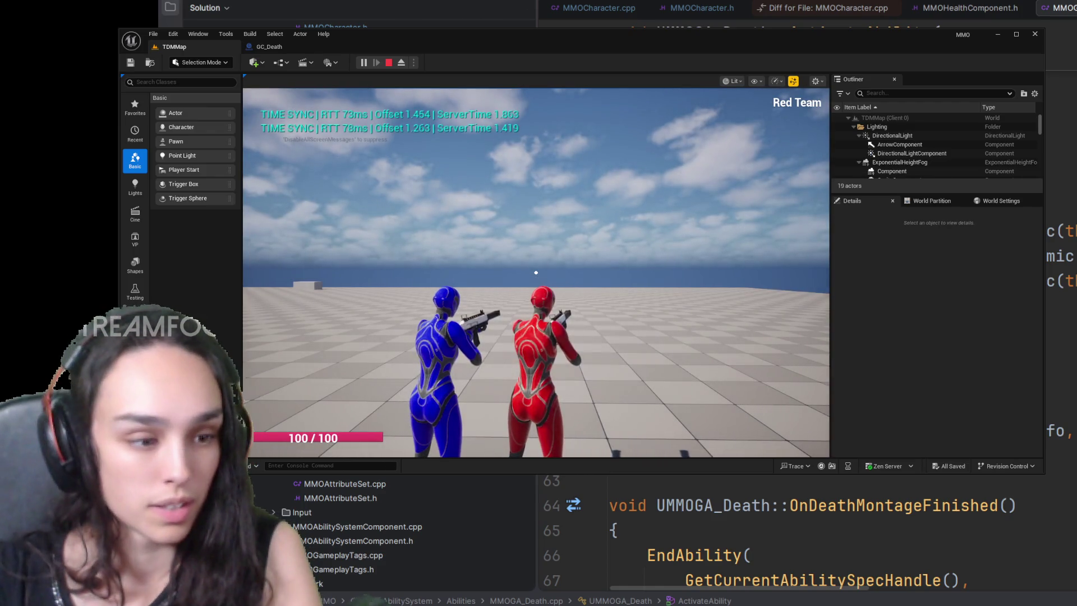
key("Escape")
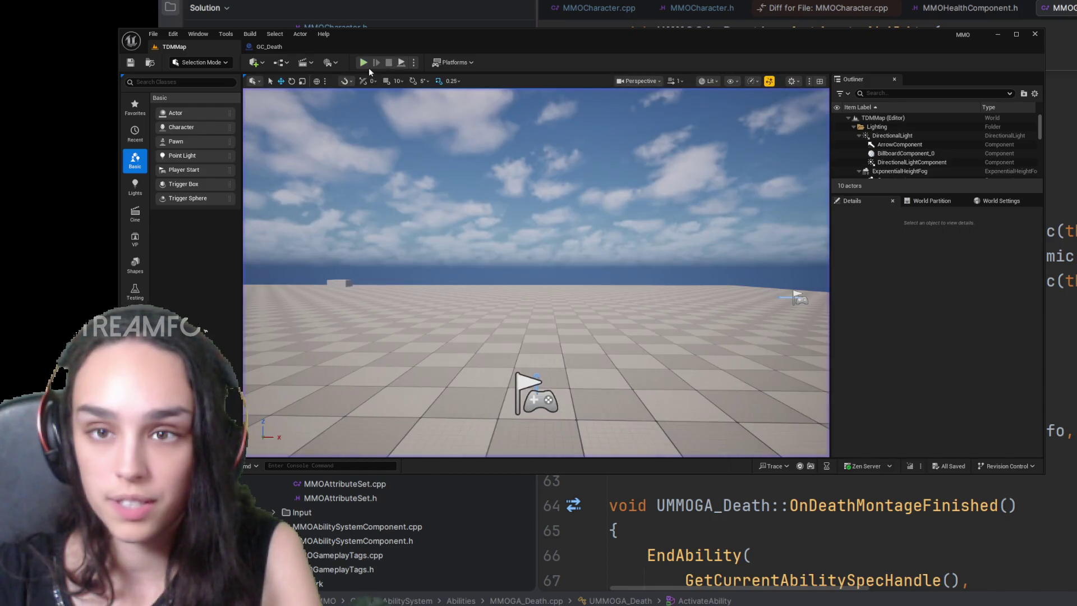
left_click(362, 63)
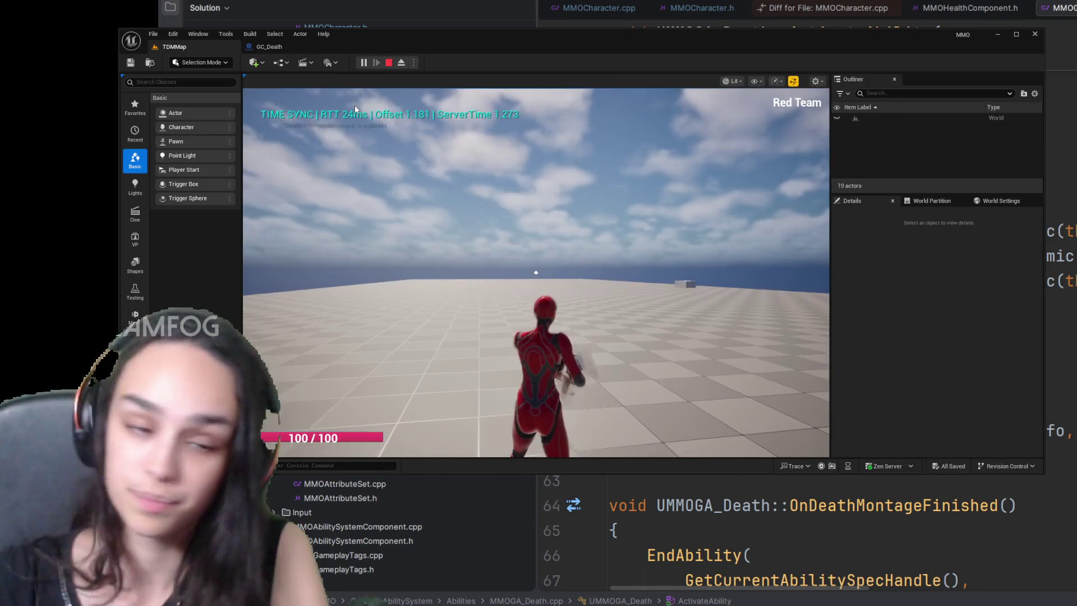
left_click(535, 272)
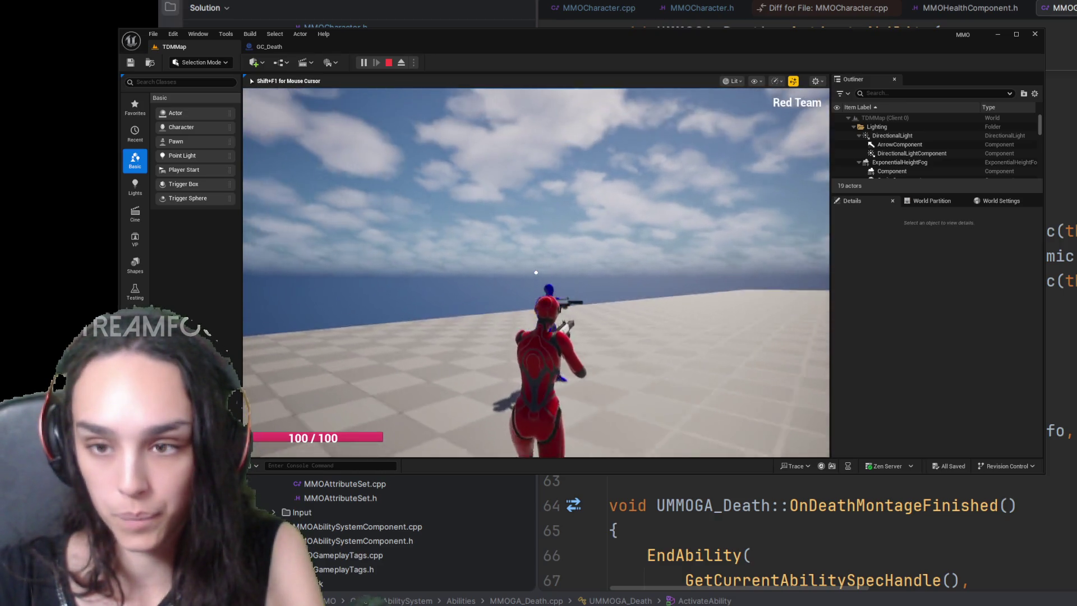
left_click(535, 273)
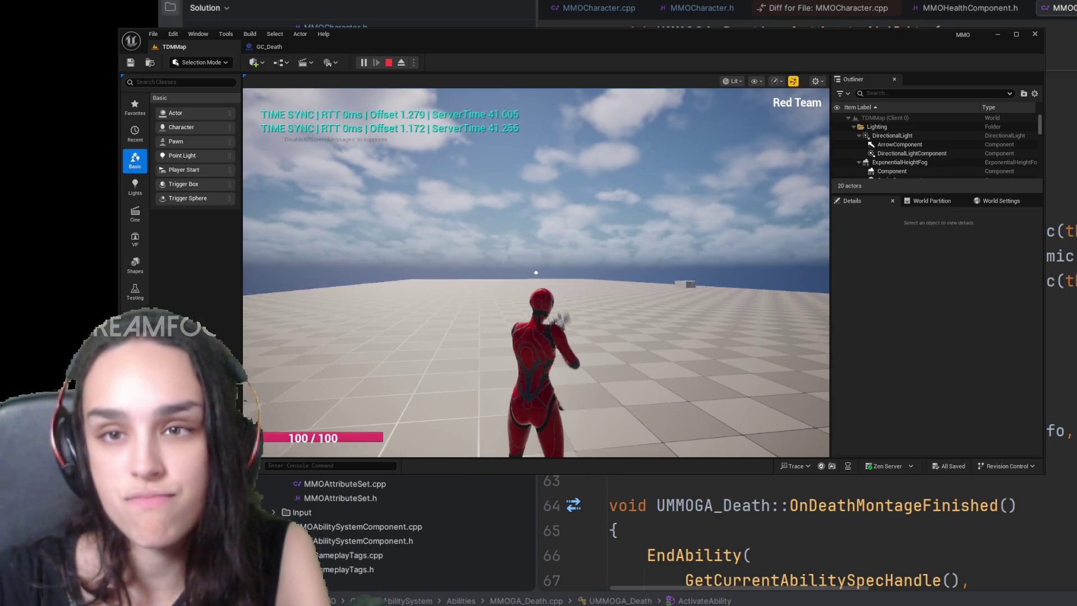
left_click(389, 64)
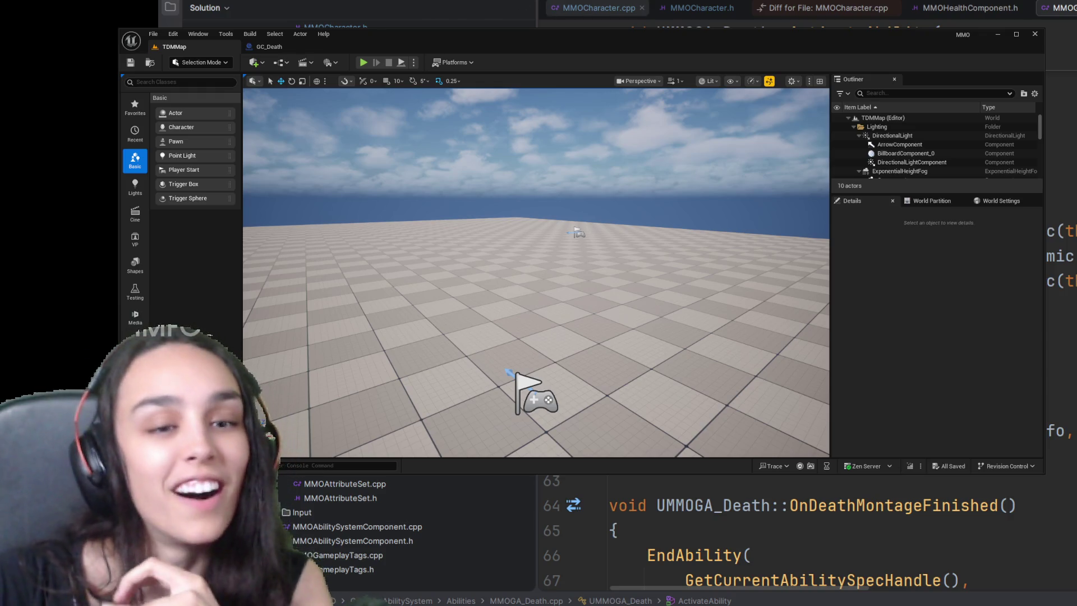
scroll(354, 522, "down", 5)
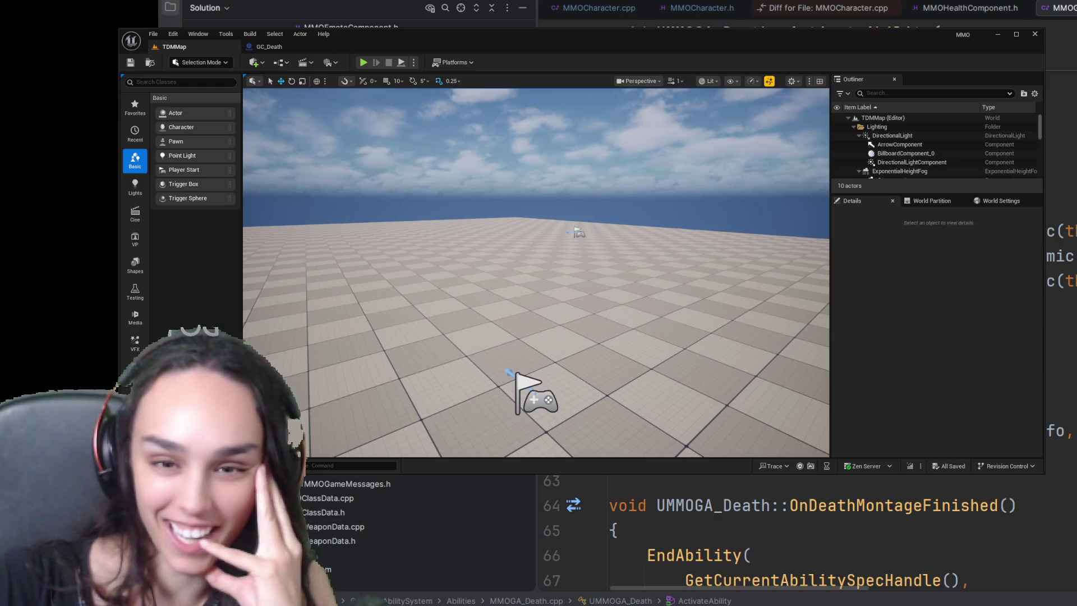
Step: Glance at MMOCharacter.h in Rider, then show the Maps folder in the Content Drawer
key("ctrl+Tab")
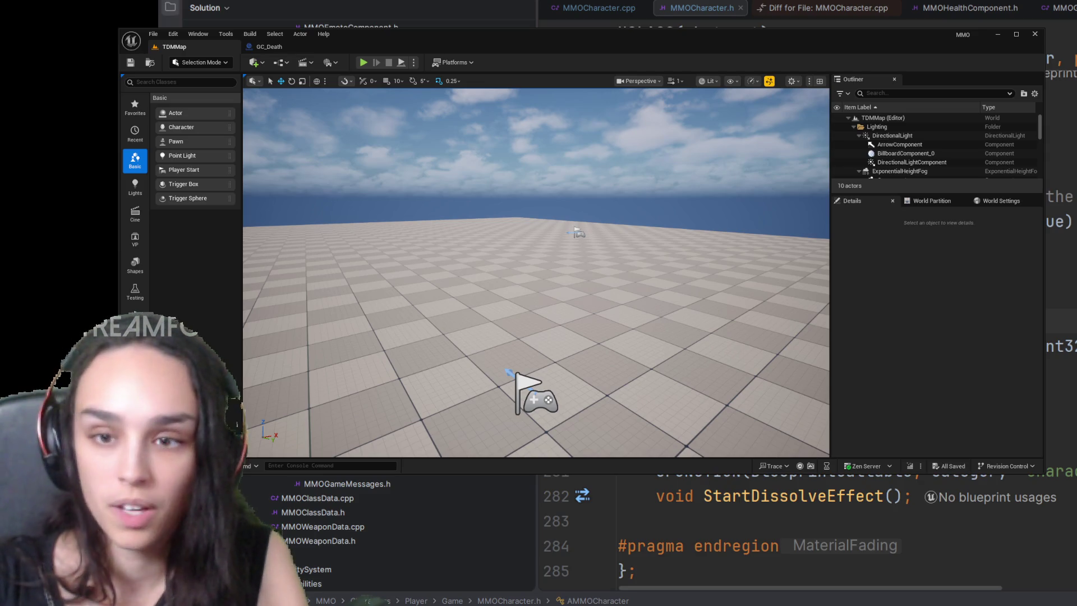
key("ctrl+space")
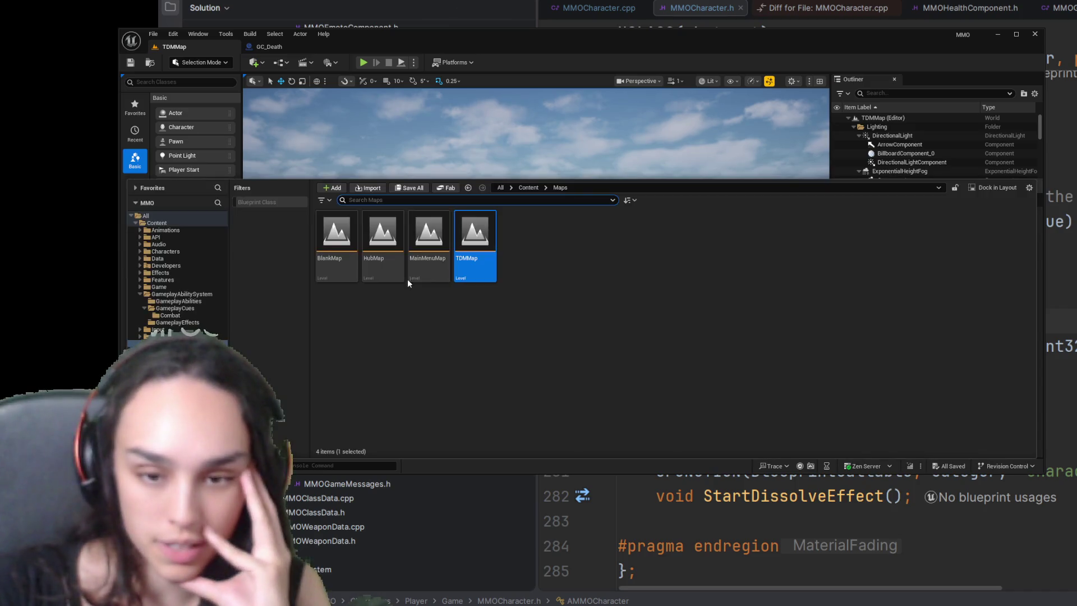
Step: Search all of Content for 'death' and select the sfx_Death sound preset
left_click(528, 188)
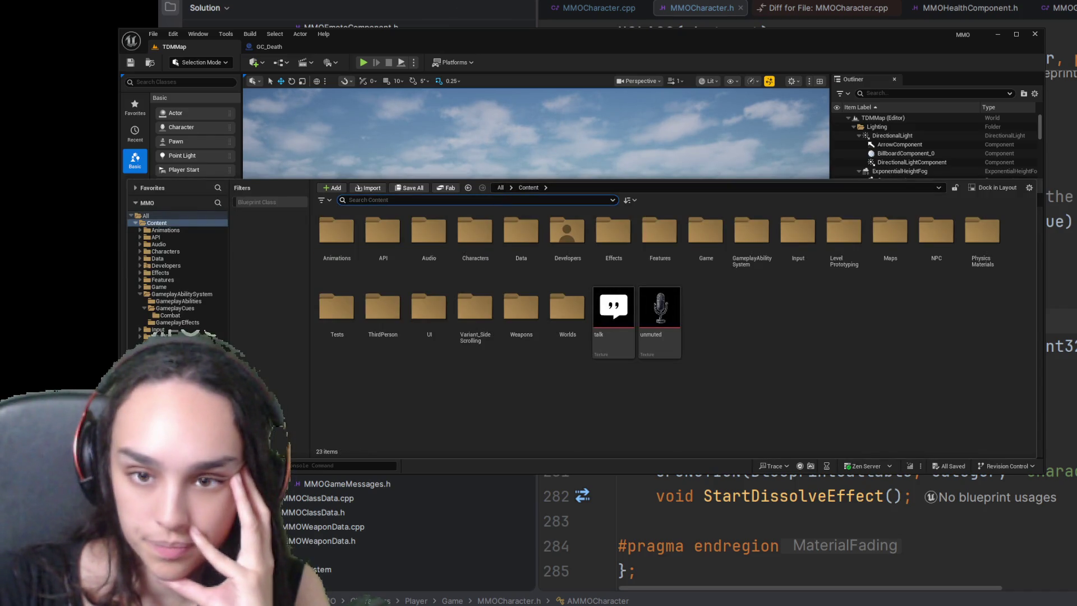
type("sfx")
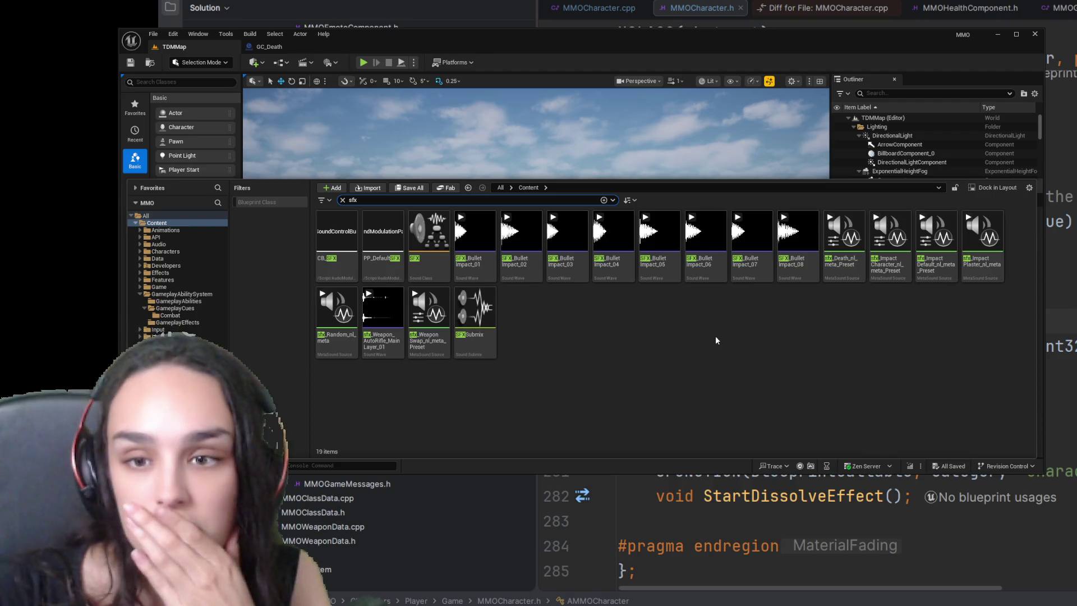
key("BackSpace")
key("BackSpace")
key("BackSpace")
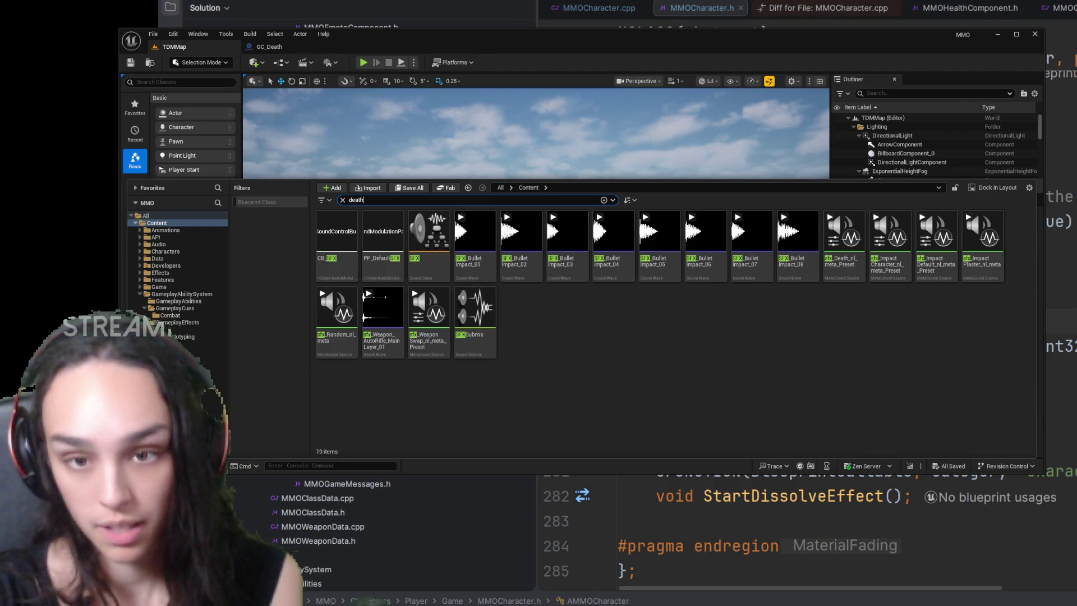
type("death")
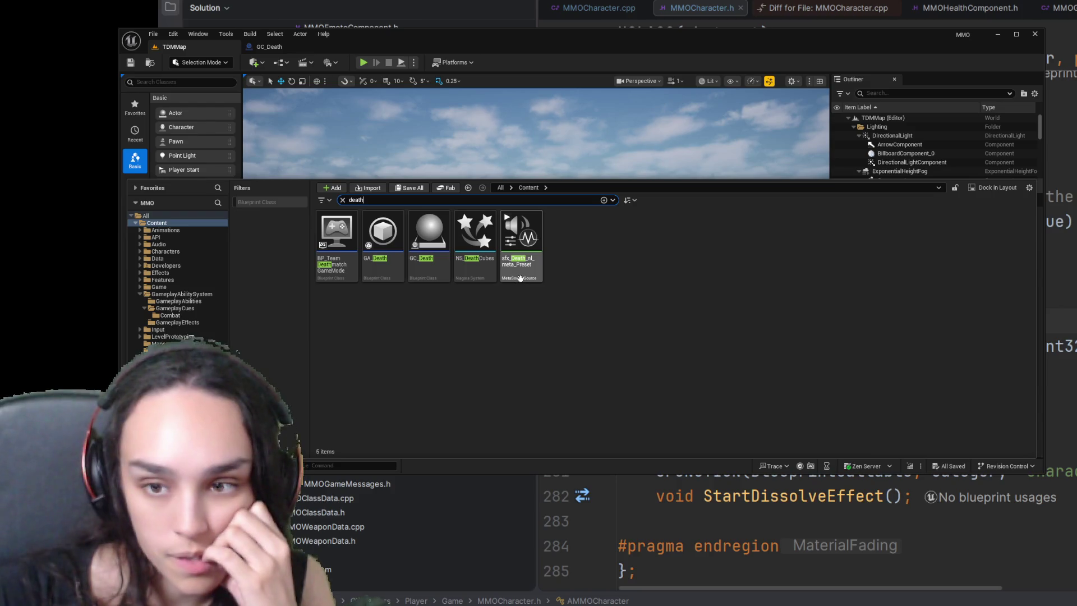
left_click(522, 270)
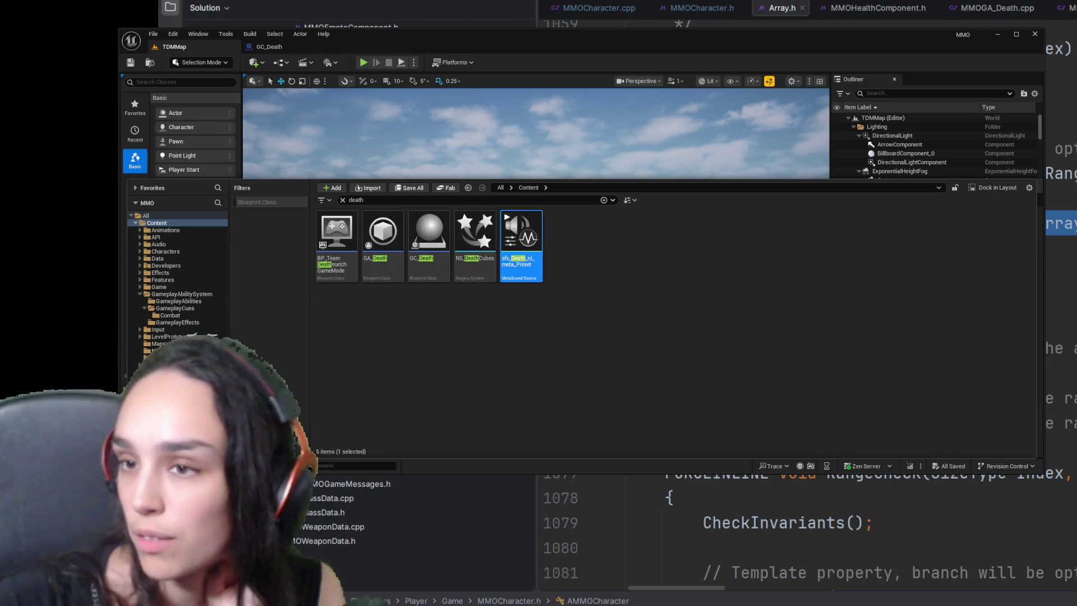
scroll(669, 24, "up", 2)
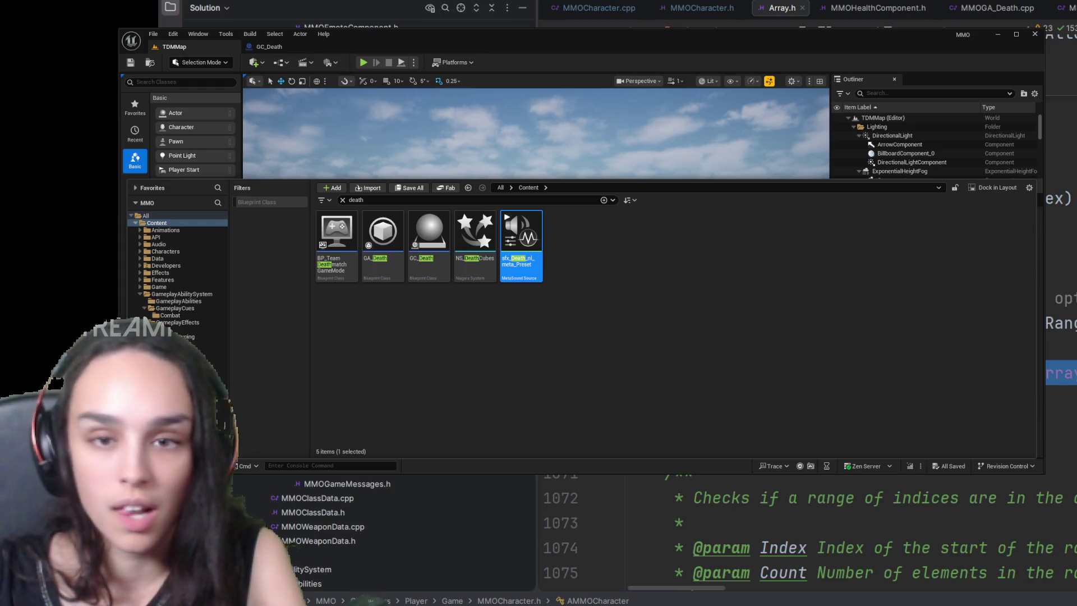
Step: Review UpdateFadeTick and RegisterDeadTagEvent in MMOCharacter.cpp, then hide the Unreal editor
key("ctrl+alt+Left")
key("ctrl+alt+Left")
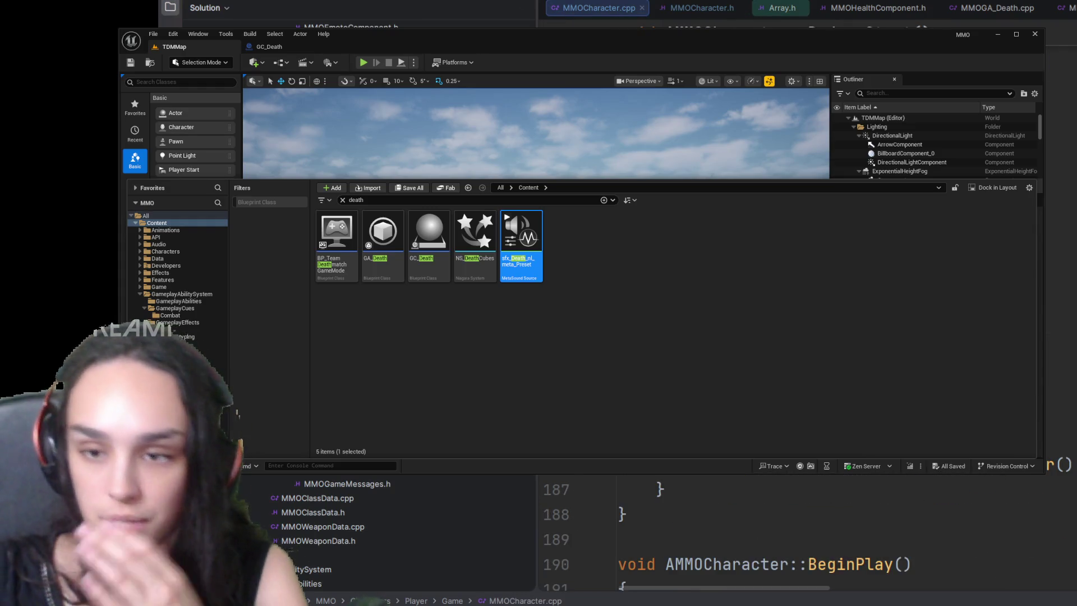
scroll(808, 531, "down", 8)
scroll(807, 530, "down", 10)
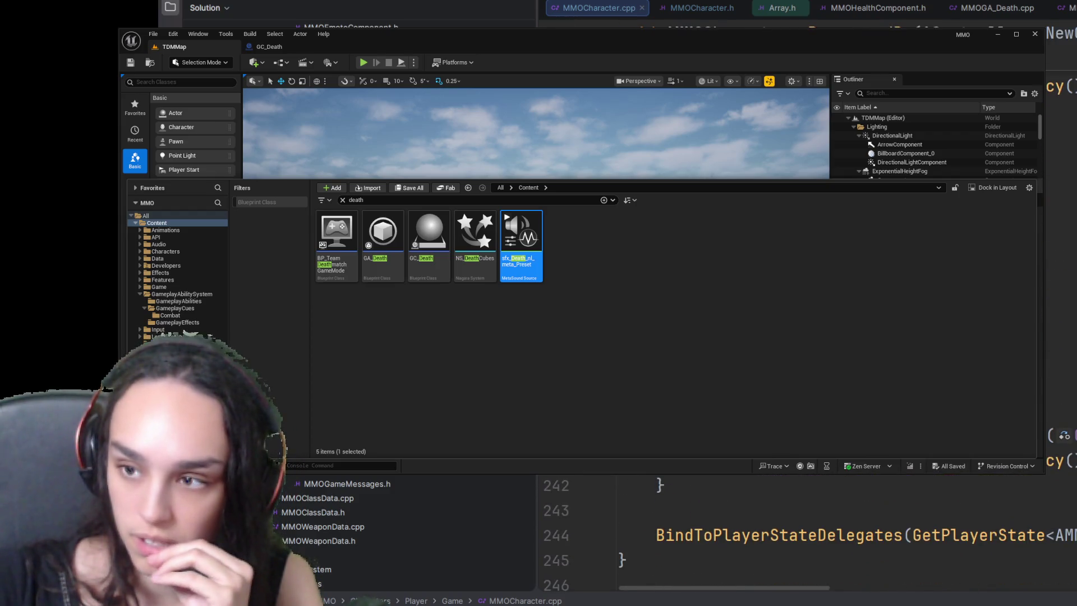
scroll(808, 530, "down", 5)
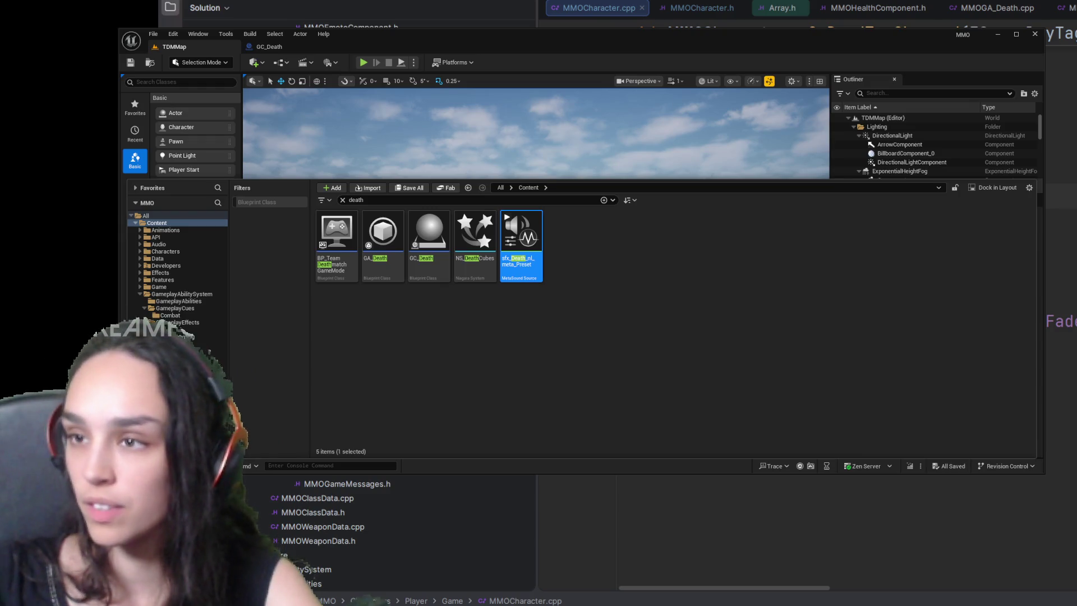
scroll(808, 530, "down", 5)
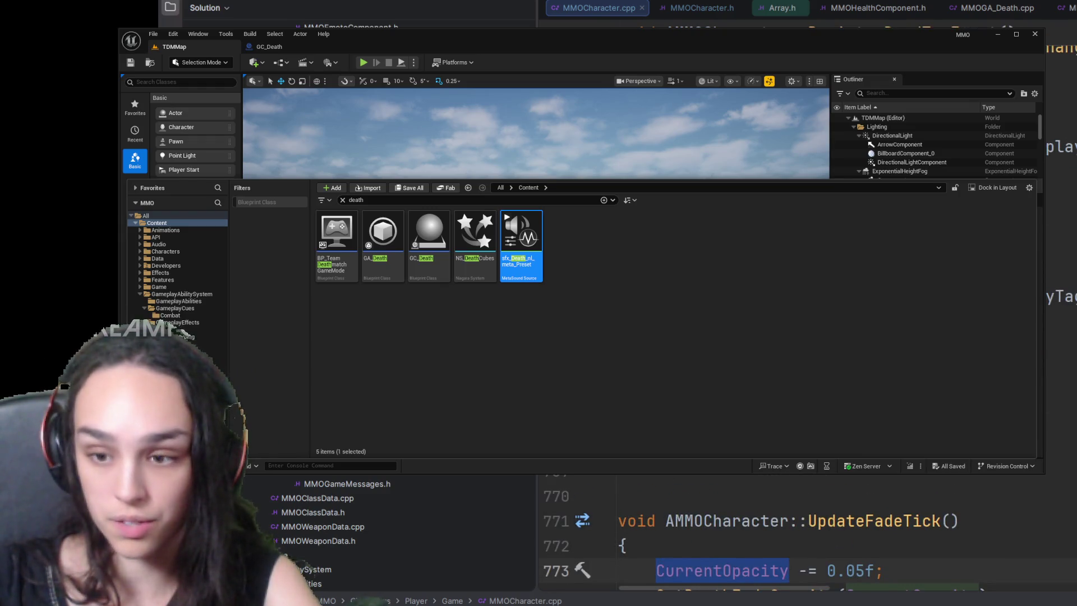
scroll(808, 530, "up", 4)
scroll(808, 530, "up", 2)
scroll(807, 530, "up", 5)
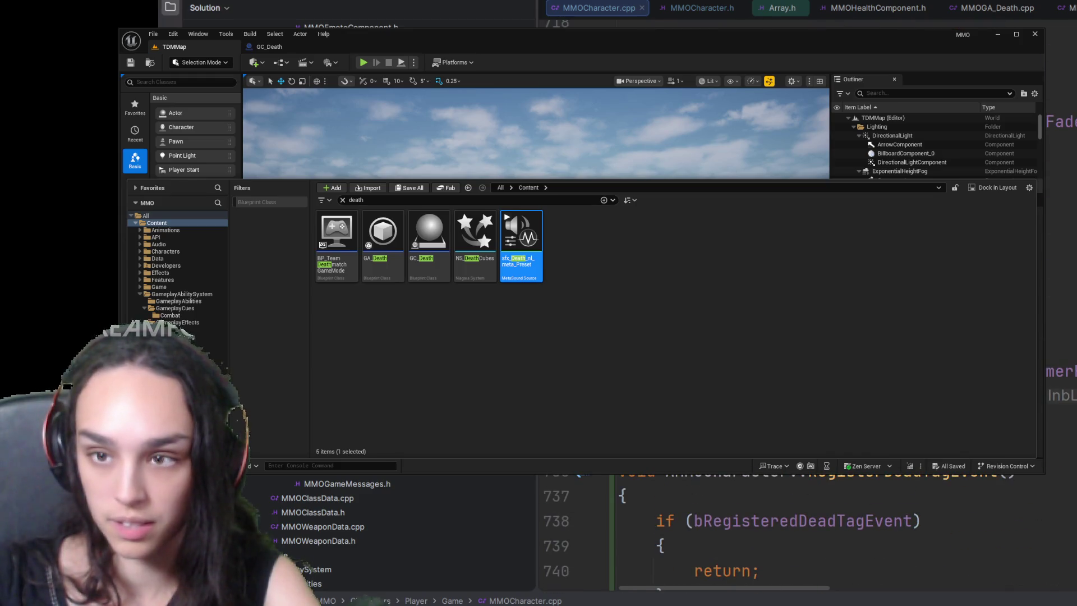
scroll(808, 530, "up", 1)
scroll(808, 530, "up", 2)
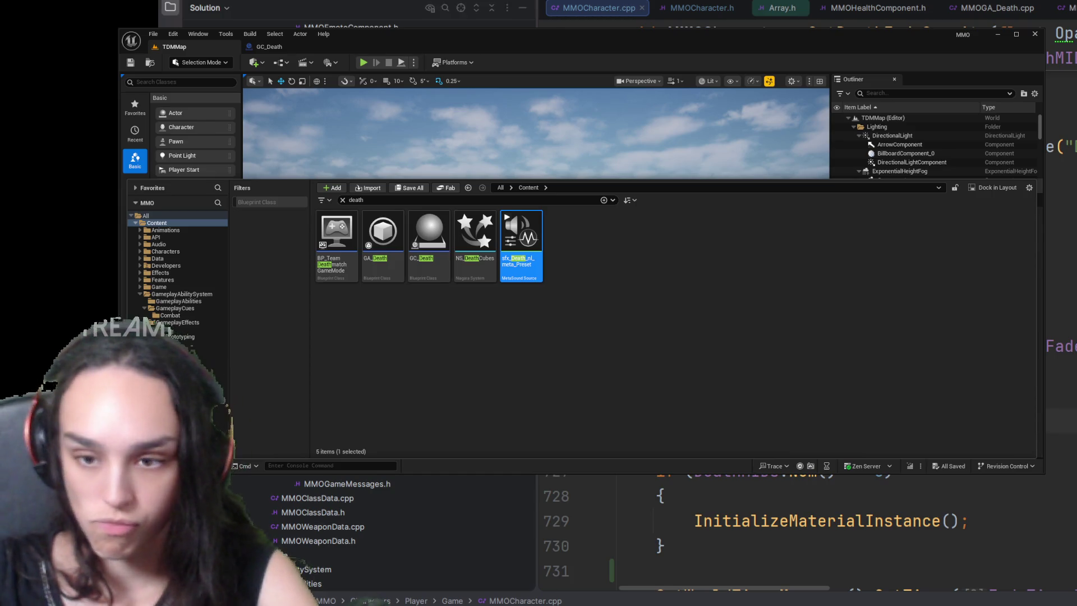
scroll(379, 539, "down", 2)
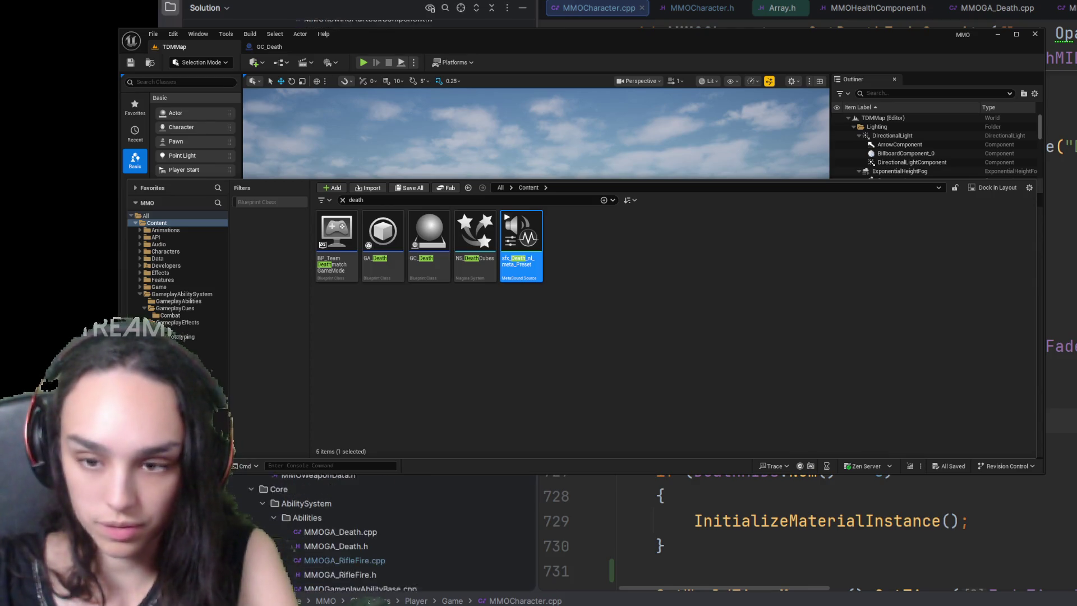
scroll(807, 530, "down", 5)
scroll(807, 530, "up", 1)
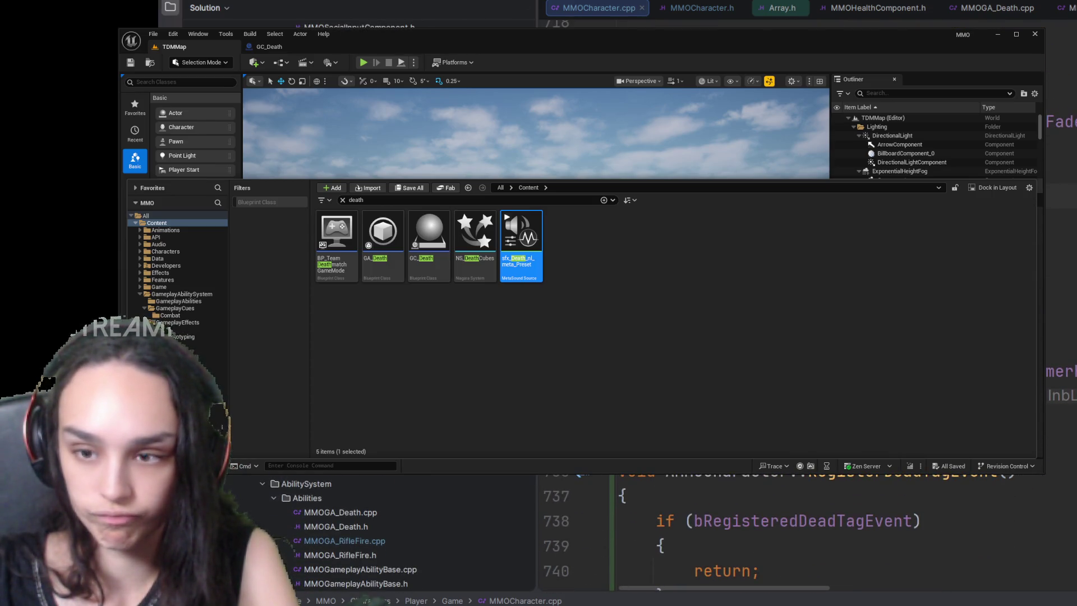
scroll(807, 530, "up", 1)
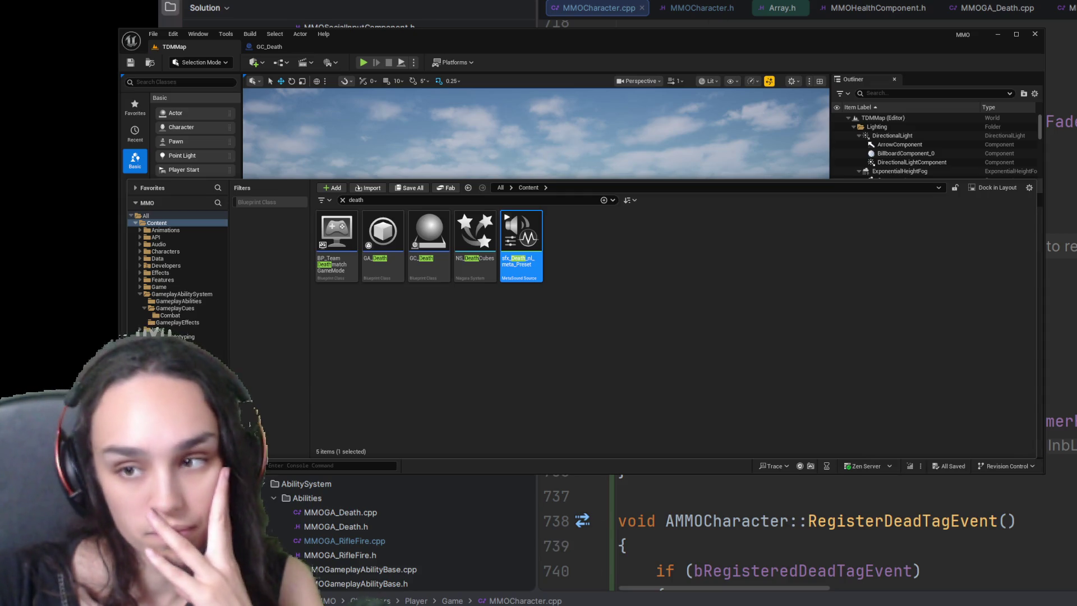
scroll(809, 522, "down", 1)
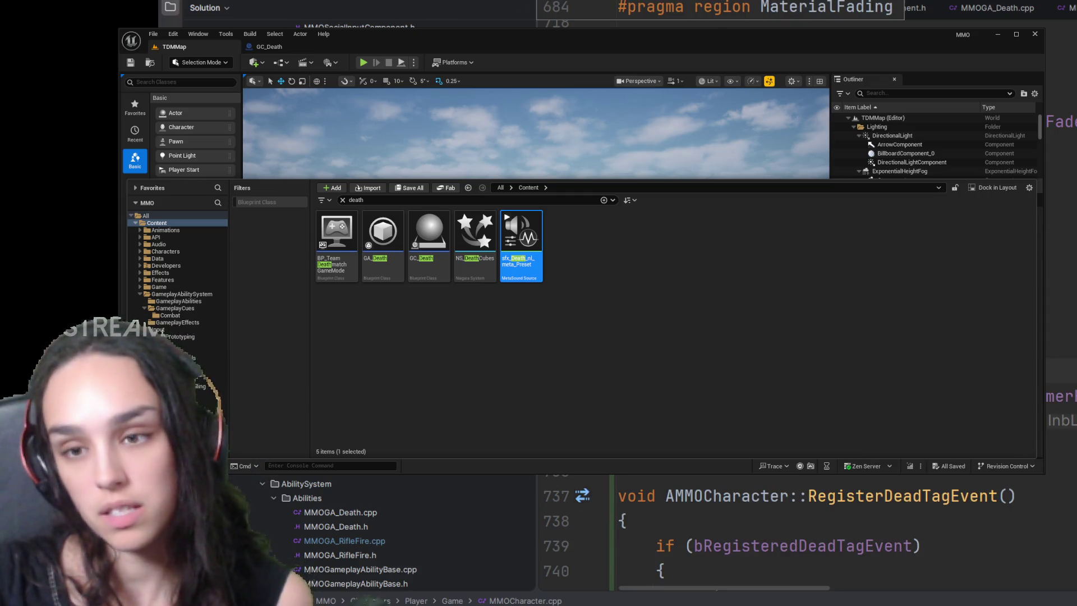
scroll(807, 530, "up", 1)
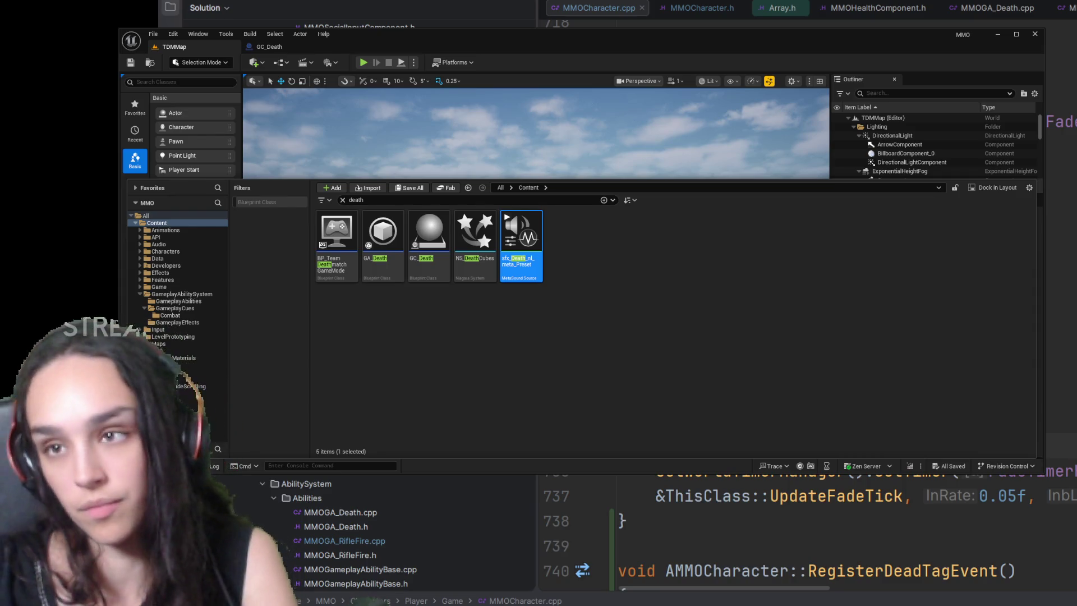
key("alt+Tab")
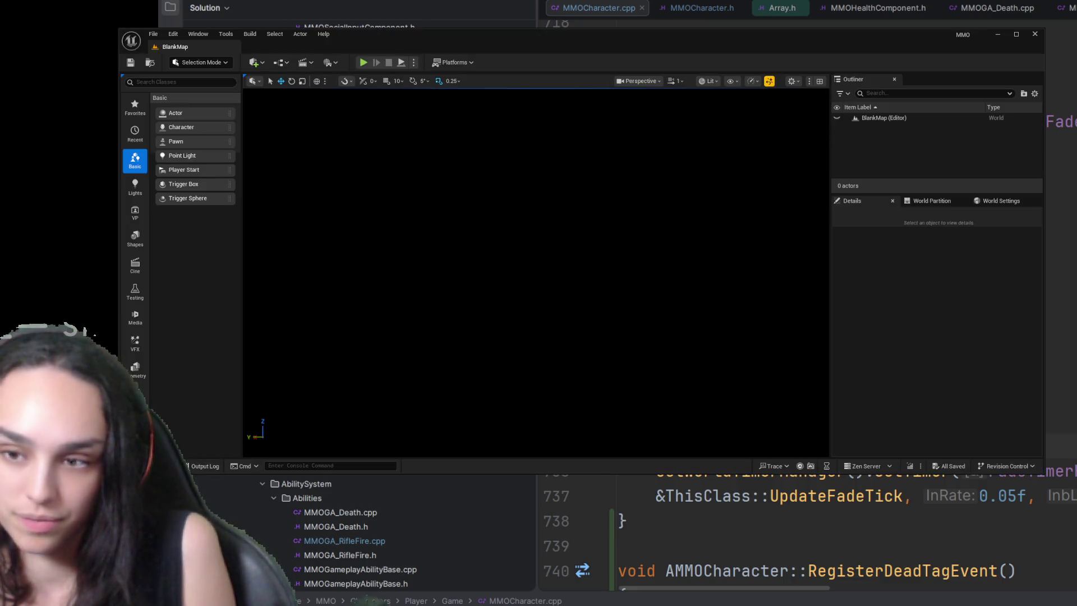
Step: Show the Maps folder with its four levels in the Content Drawer over BlankMap
key("ctrl+space")
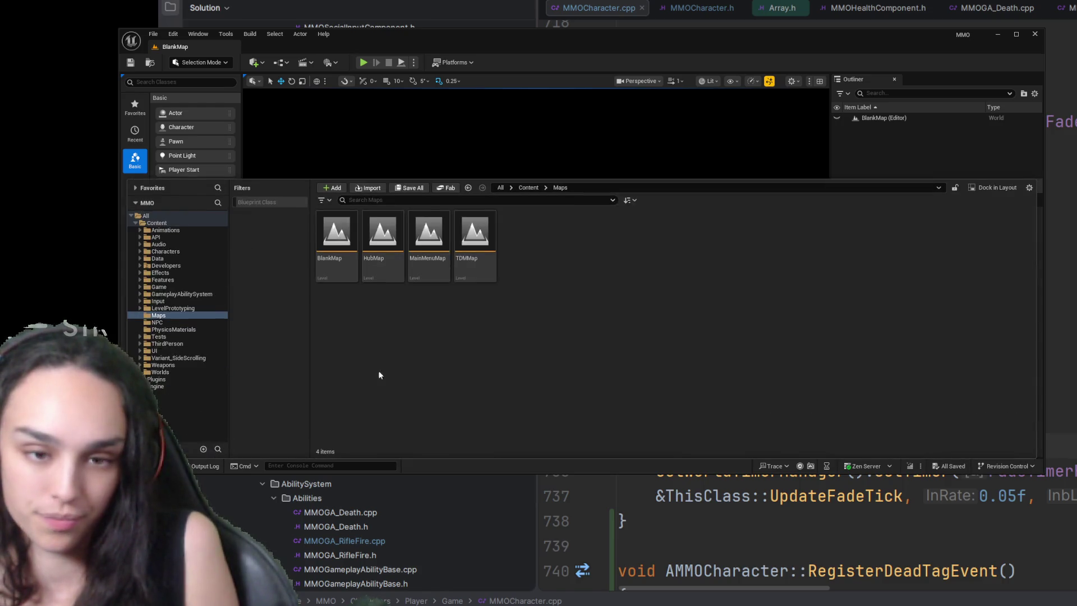
Step: Open TDMMap, start a play session and give the game input control
left_click(472, 245)
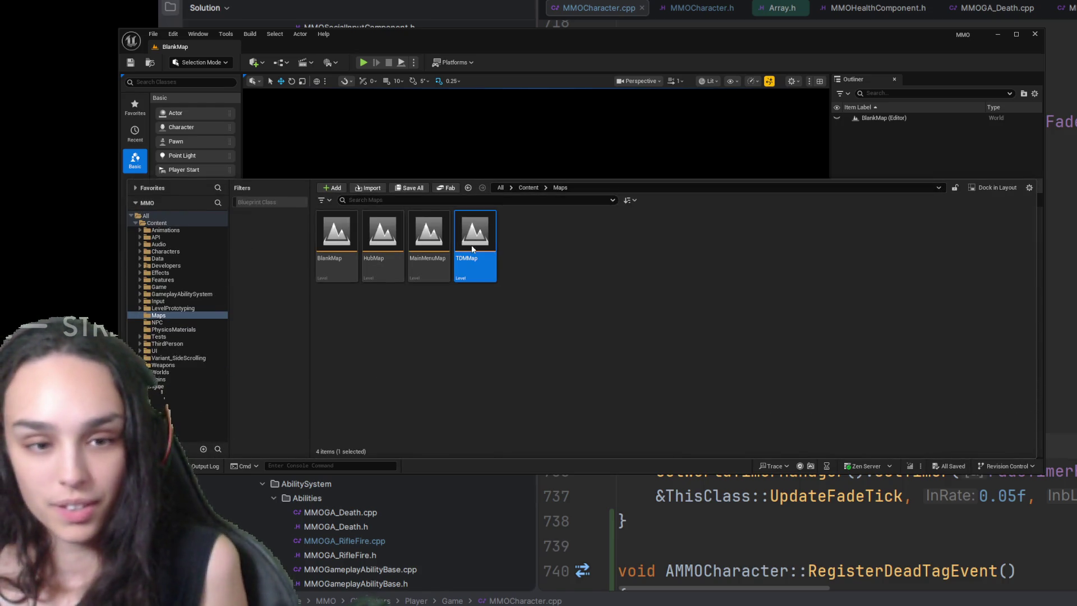
double_click(472, 247)
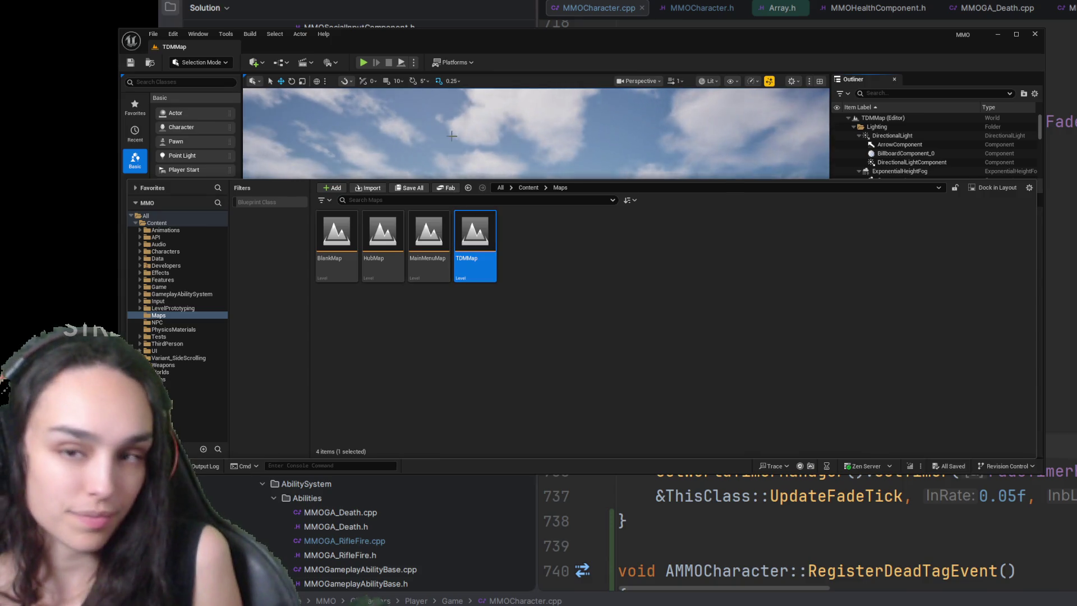
left_click(451, 136)
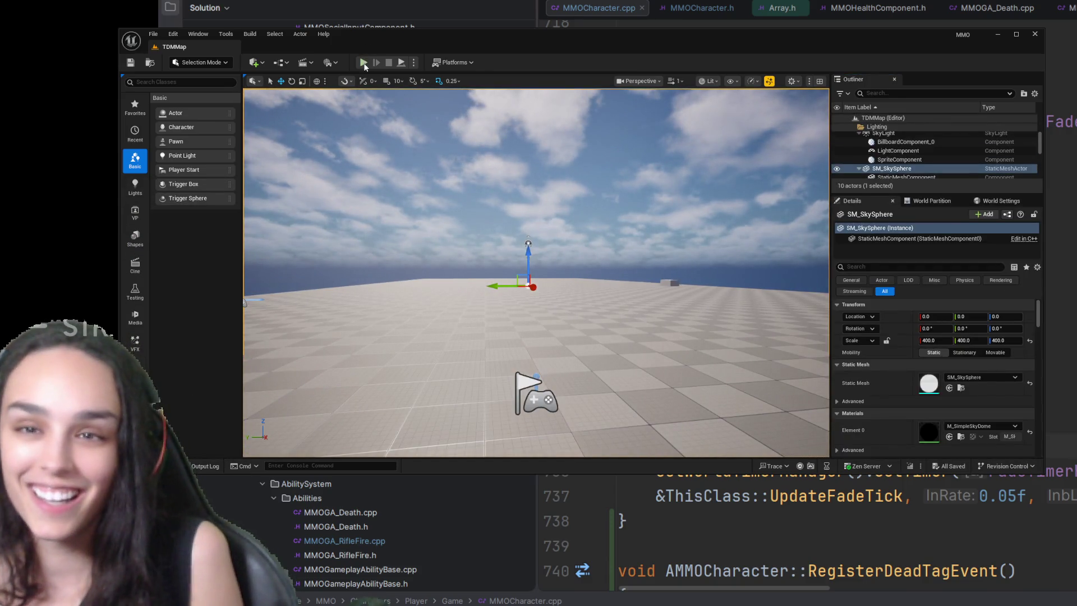
left_click(364, 64)
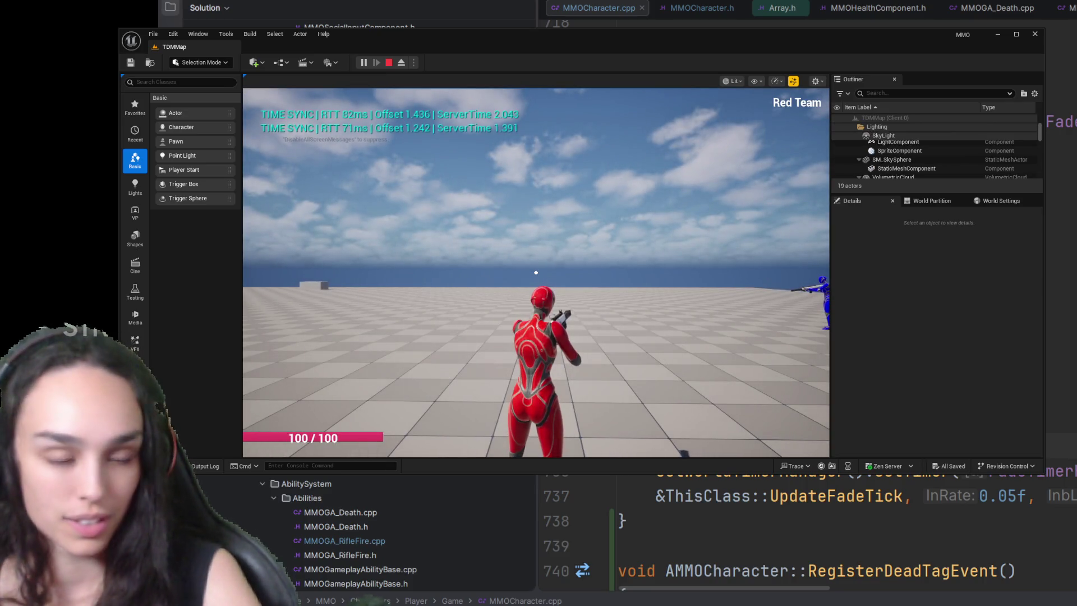
left_click(535, 272)
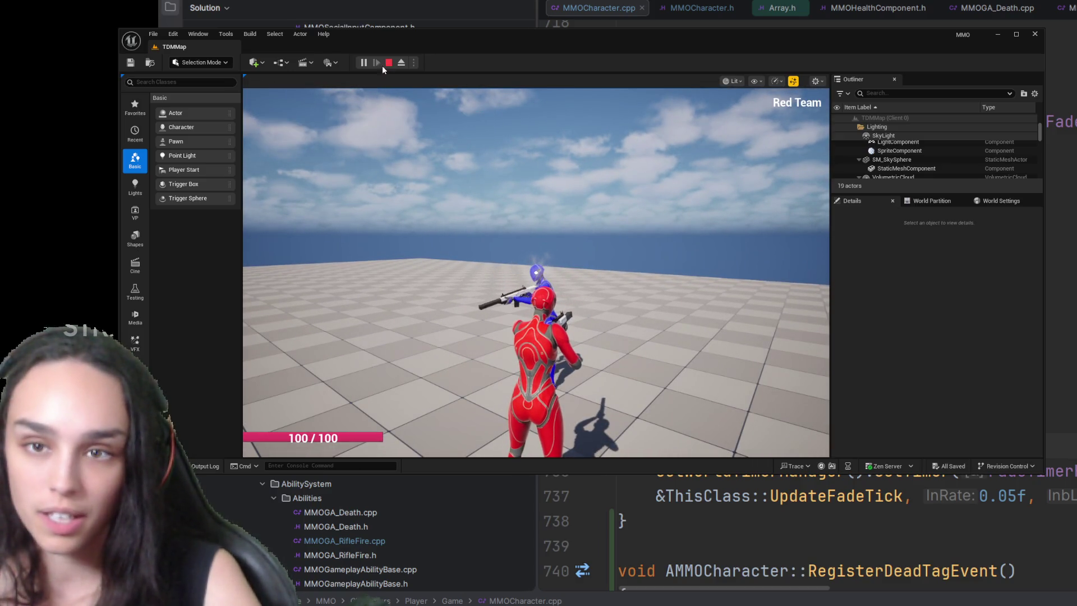
Step: Restart the play session, then stop, start and stop it again to return to the editor
key("Escape")
key("alt+p")
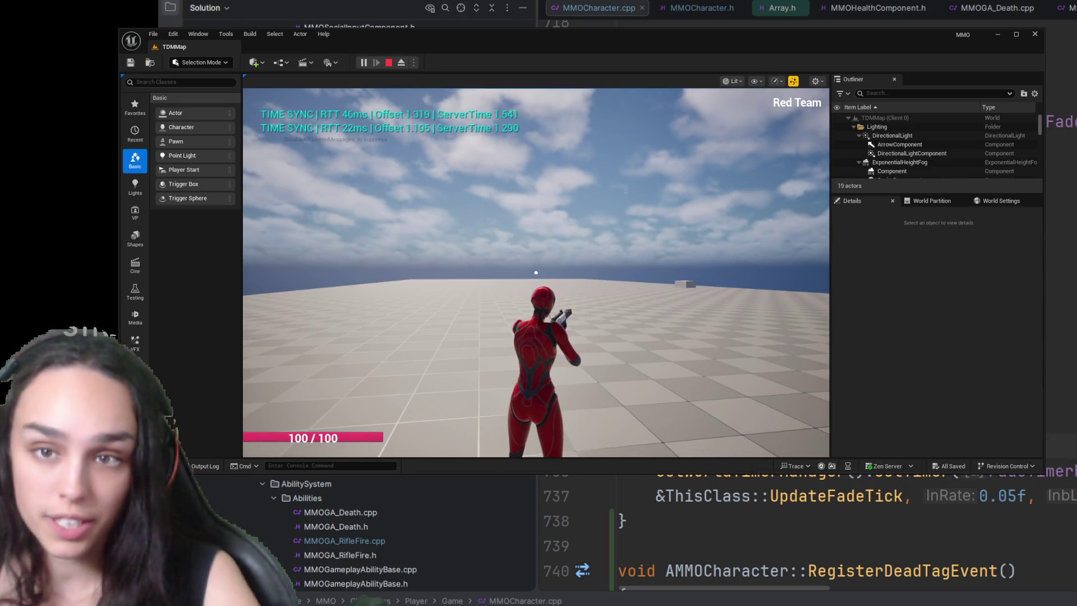
key("shift+F1")
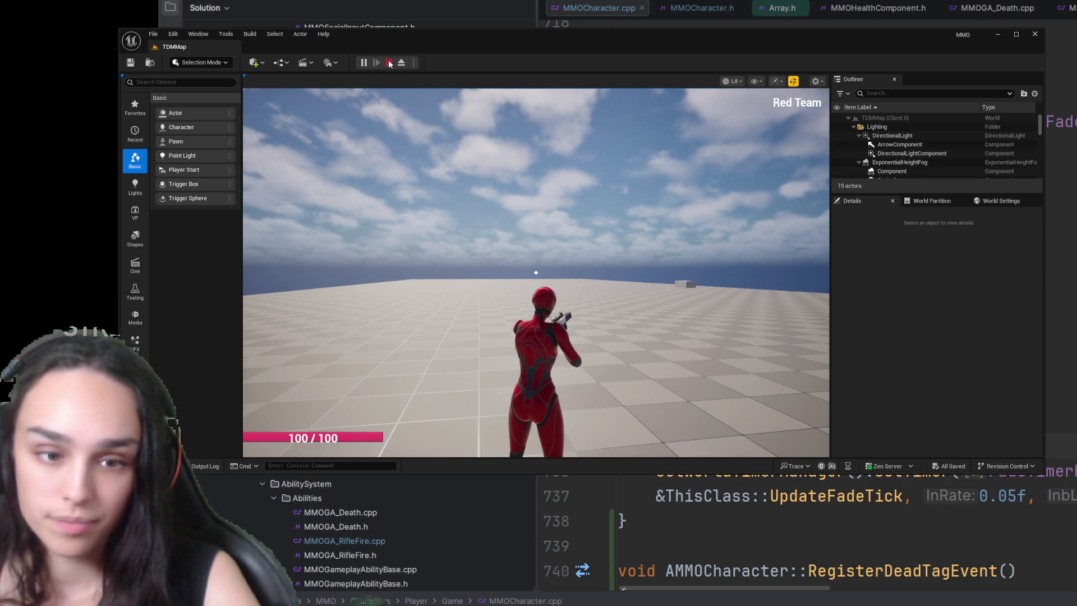
left_click(389, 62)
left_click(363, 63)
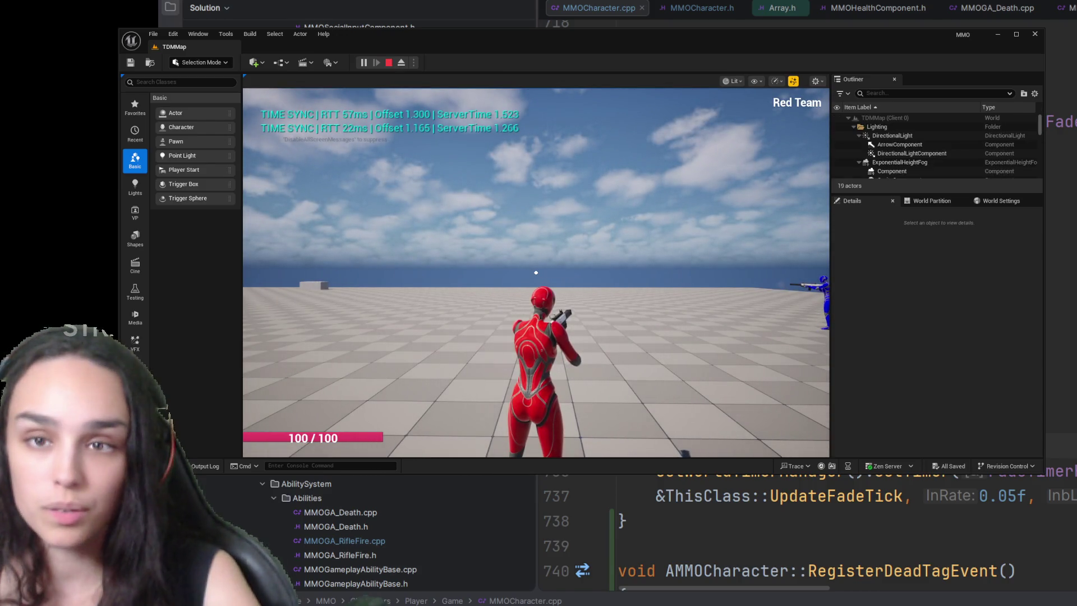
left_click(385, 65)
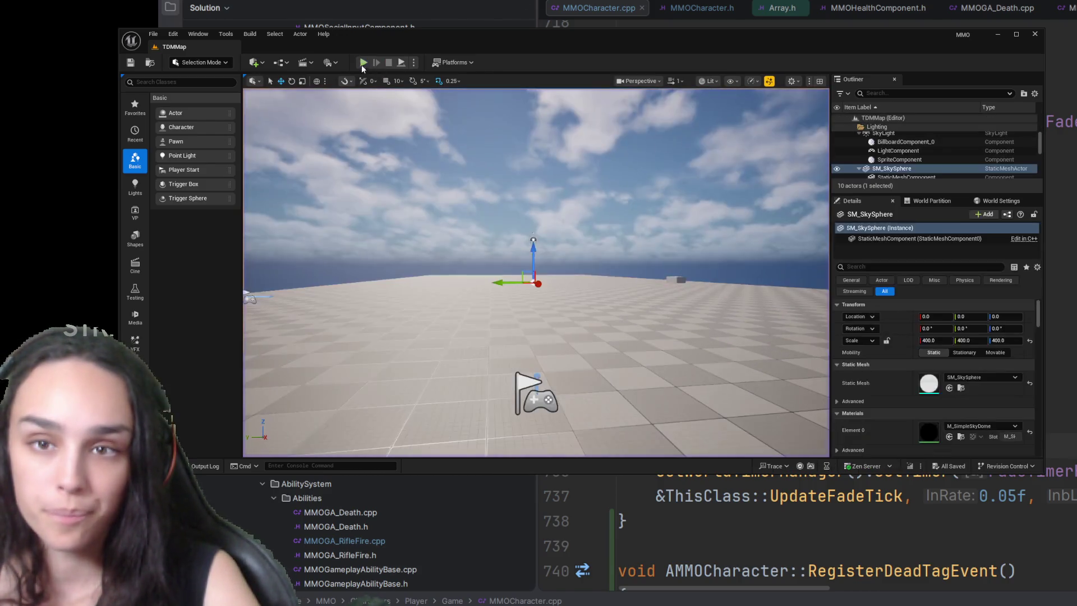
Step: Play TDMMap and fire the rifle at the blue character until it dies and respawns
left_click(363, 64)
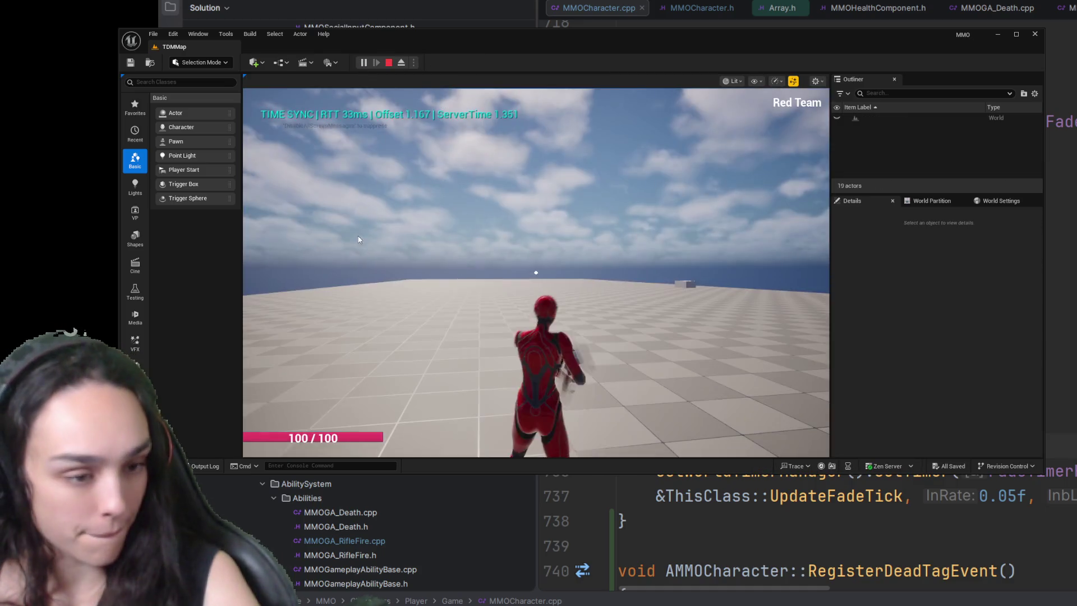
left_click(535, 272)
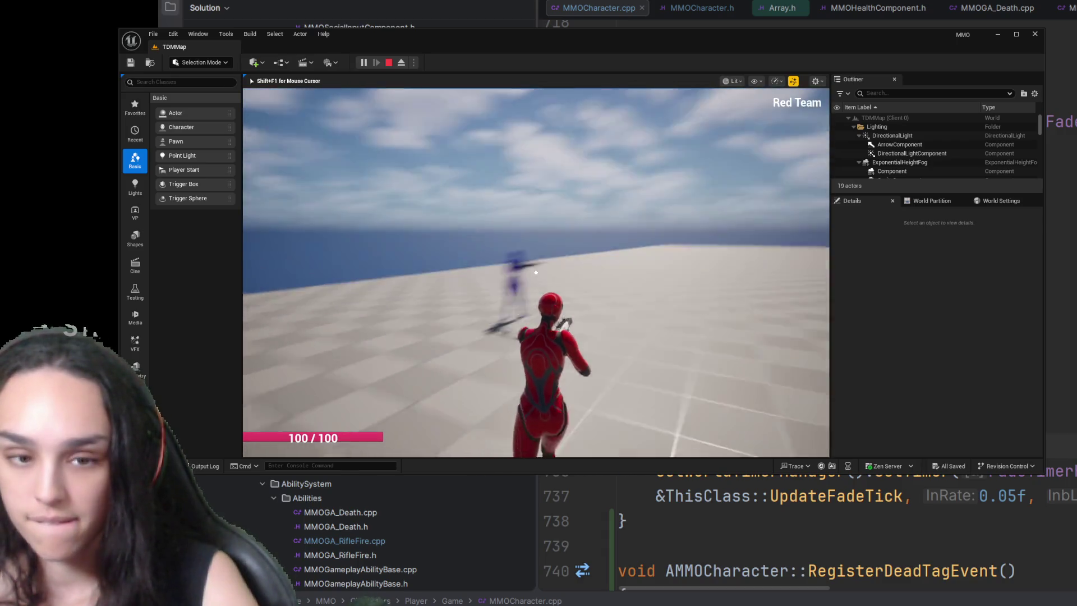
left_click(535, 272)
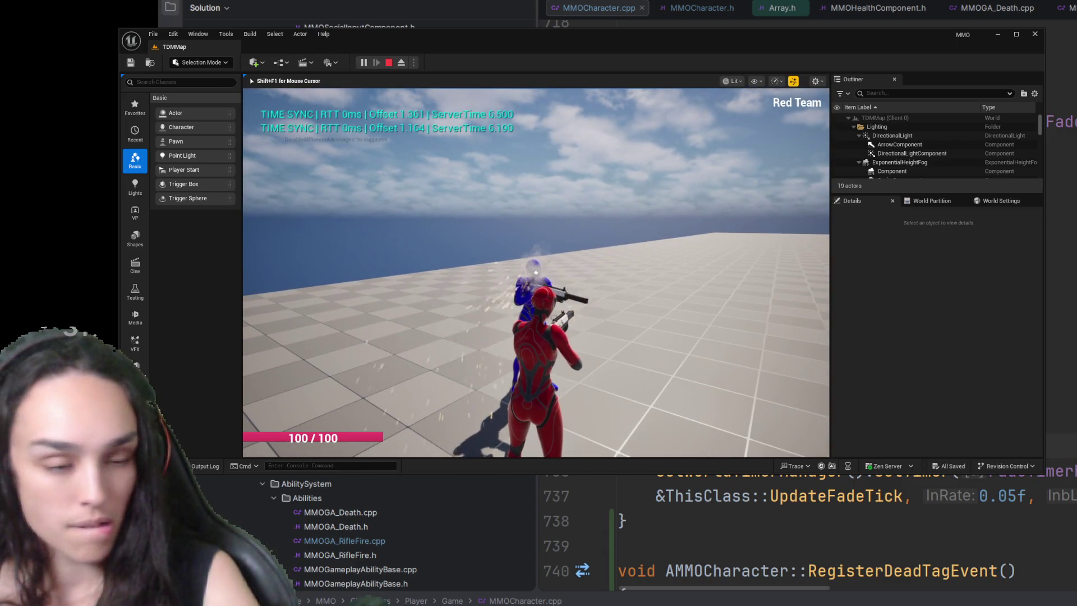
left_click(535, 271)
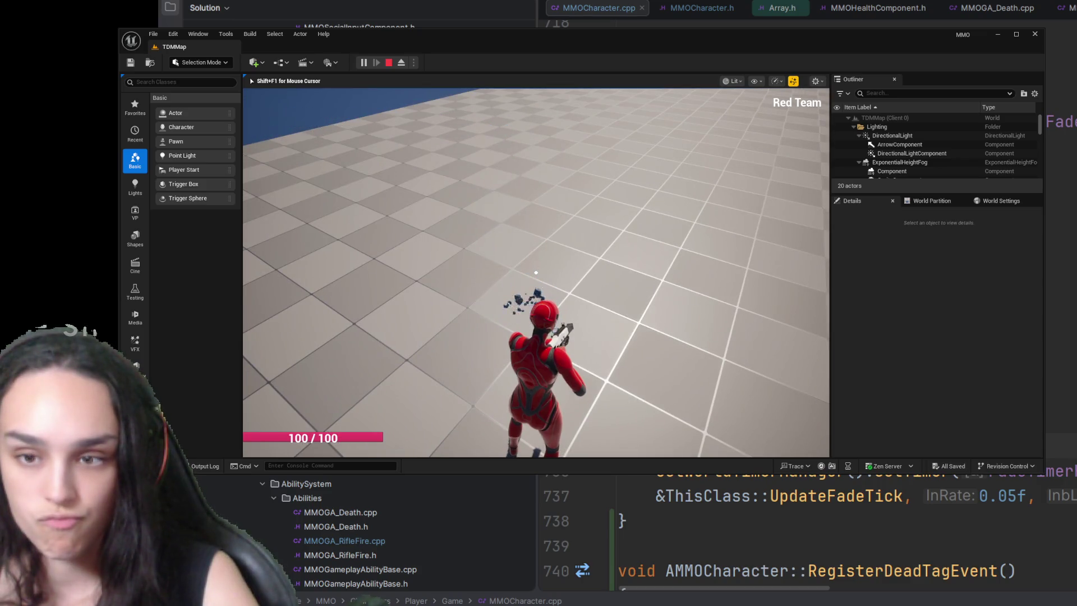
left_click(535, 272)
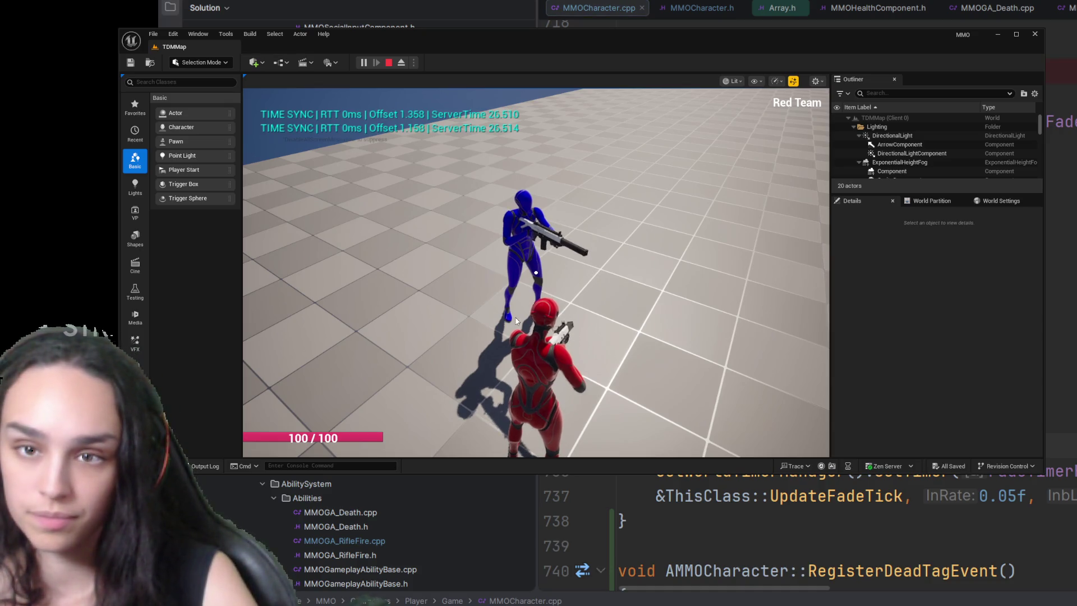
left_click(536, 272)
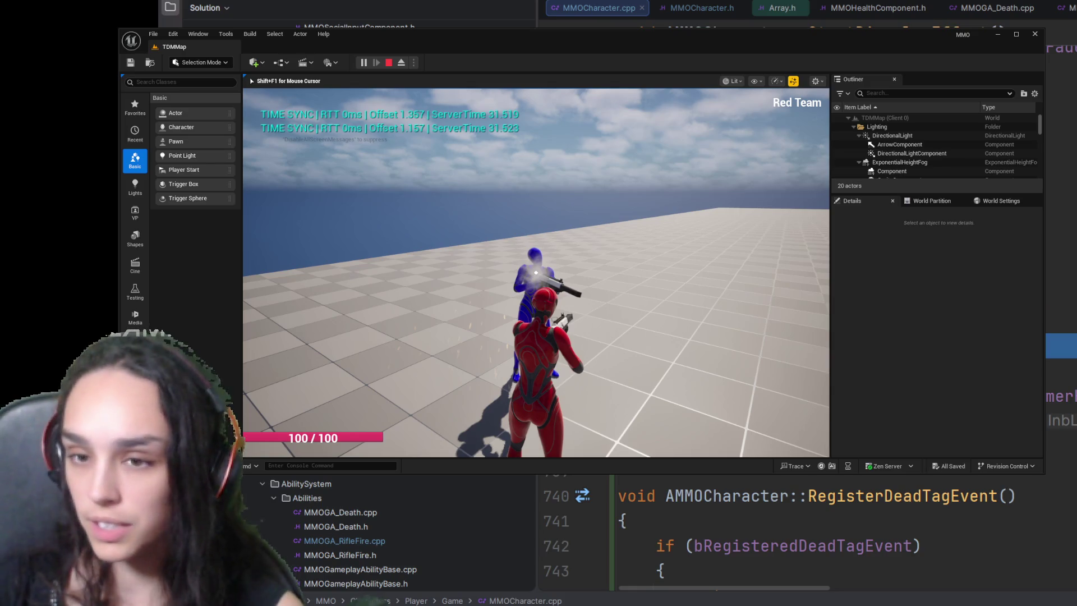
scroll(841, 538, "down", 2)
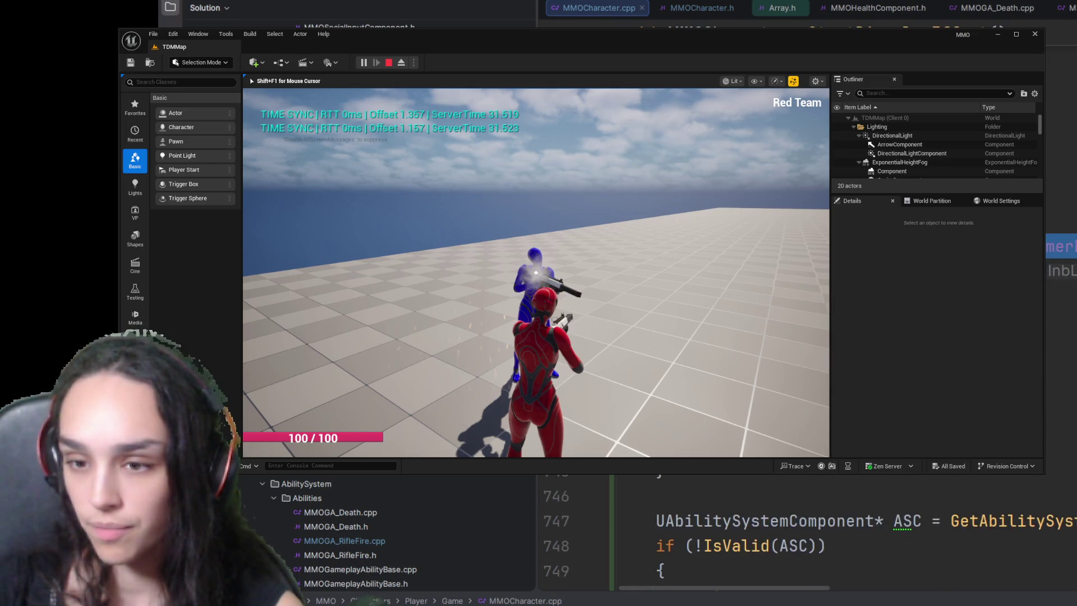
scroll(842, 539, "down", 3)
scroll(841, 538, "down", 1)
scroll(842, 538, "down", 1)
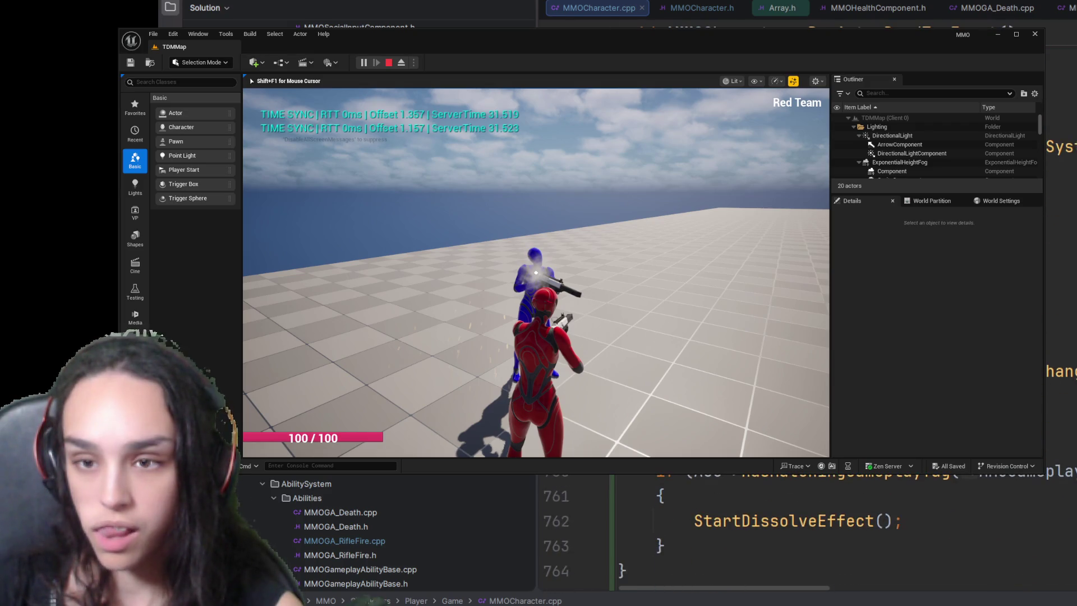
scroll(732, 509, "up", 3)
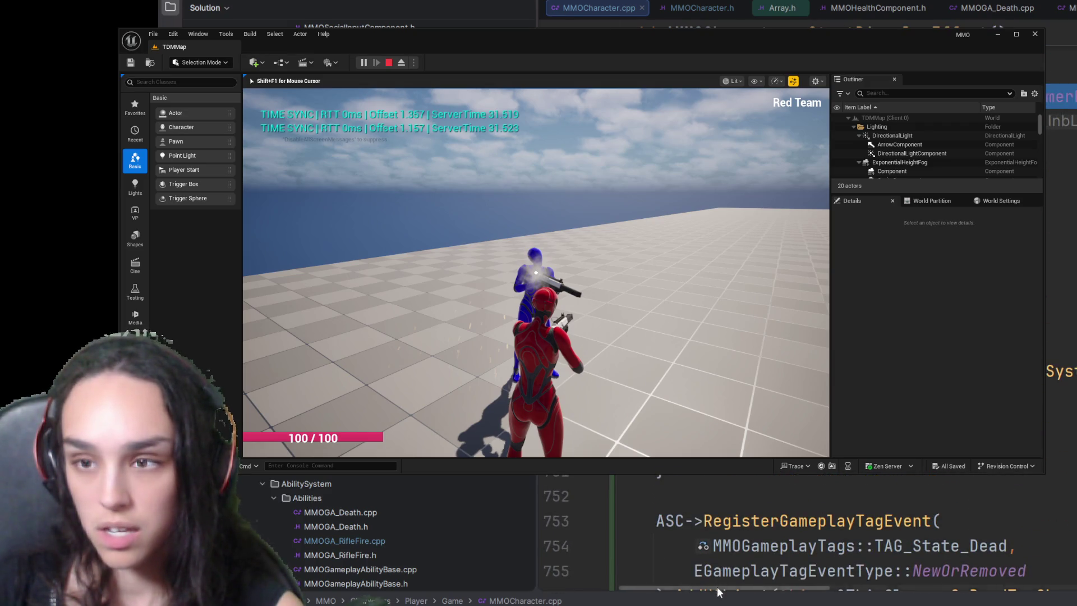
scroll(757, 589, "right", 2)
scroll(818, 587, "left", 2)
scroll(818, 587, "down", 1)
scroll(818, 587, "down", 4)
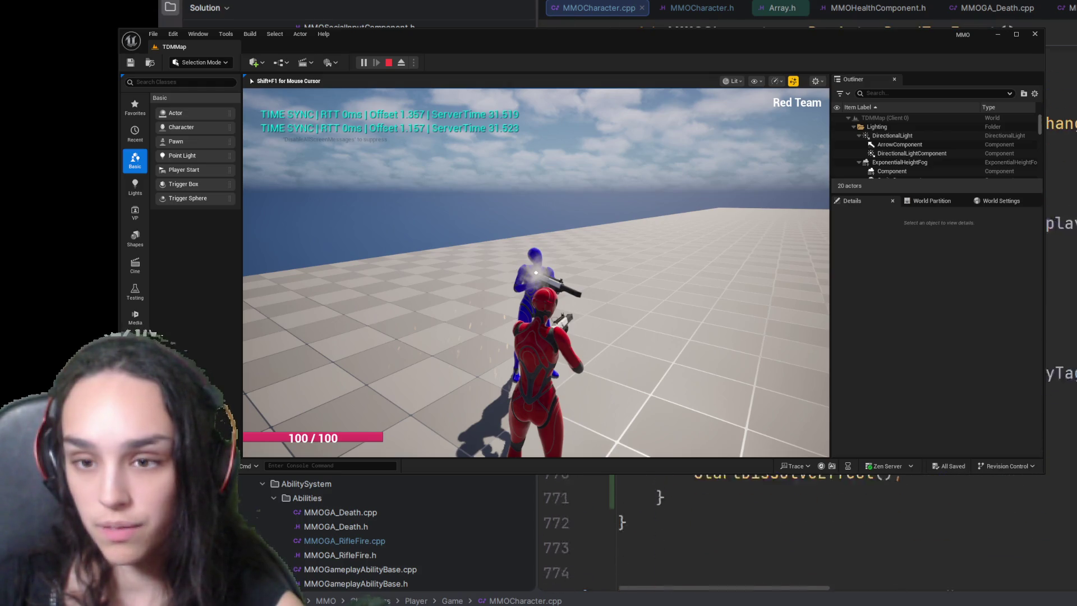
scroll(758, 530, "down", 2)
scroll(758, 530, "down", 2)
scroll(757, 530, "down", 1)
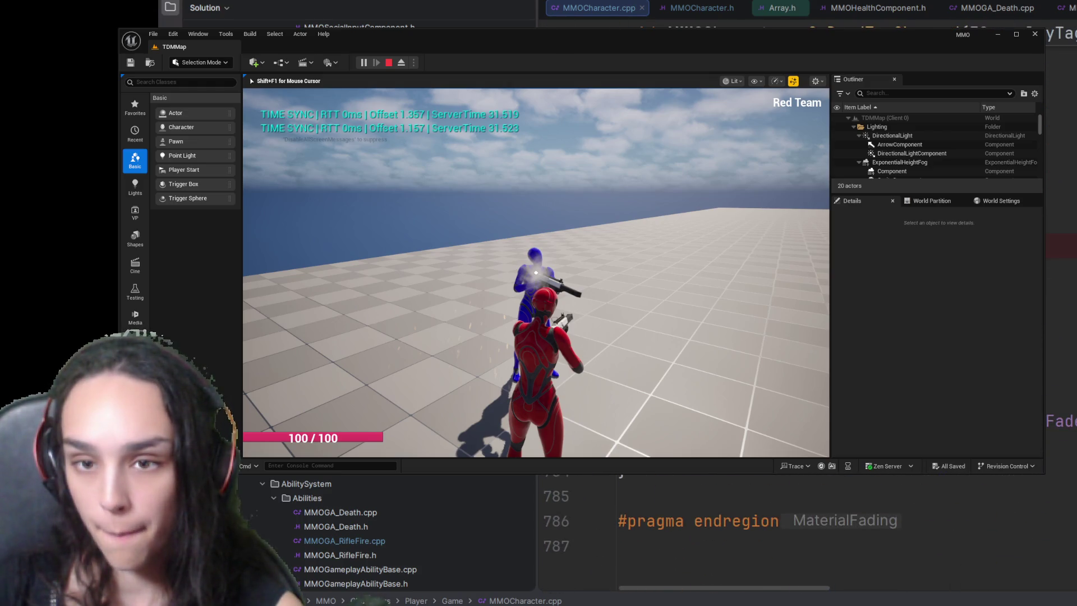
scroll(808, 530, "down", 3)
scroll(808, 530, "up", 10)
scroll(808, 530, "up", 7)
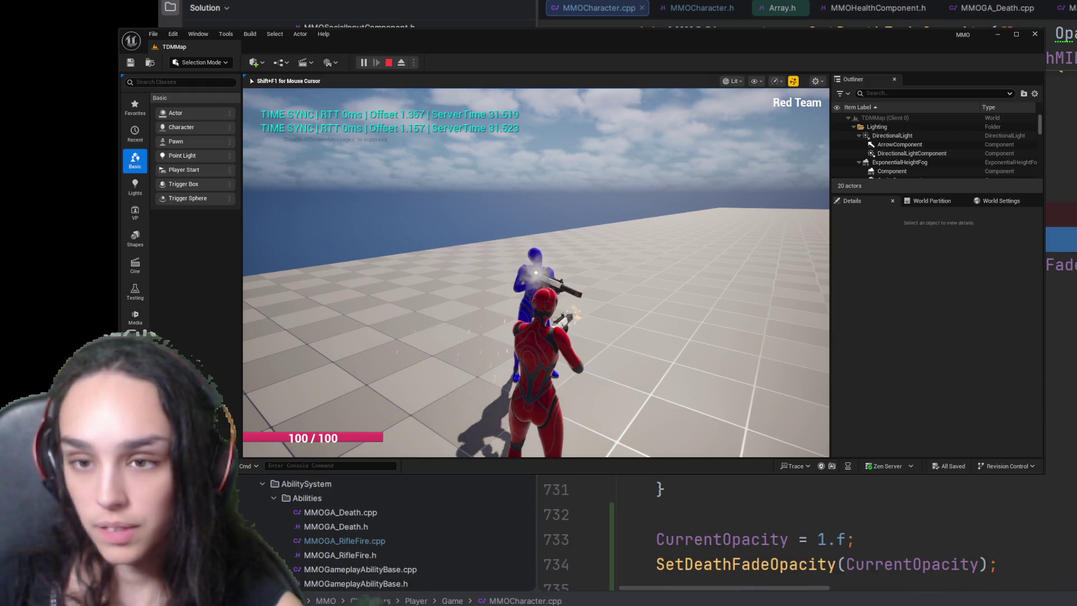
scroll(807, 530, "down", 18)
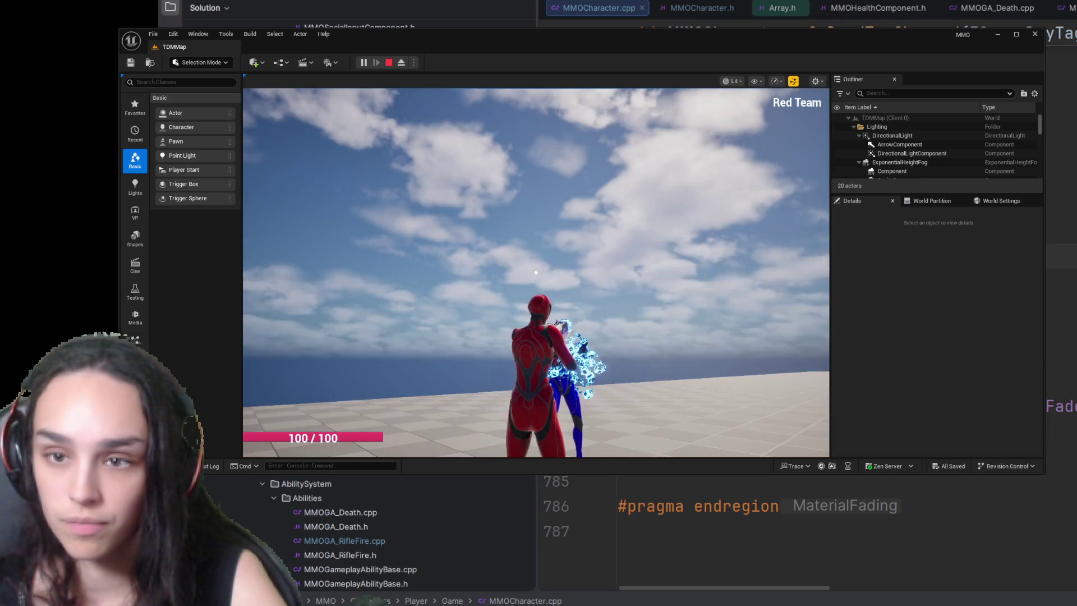
Step: Bring up the PVP/PVE/RP wheel and step through the MaterialFading search results in the code
key("Tab")
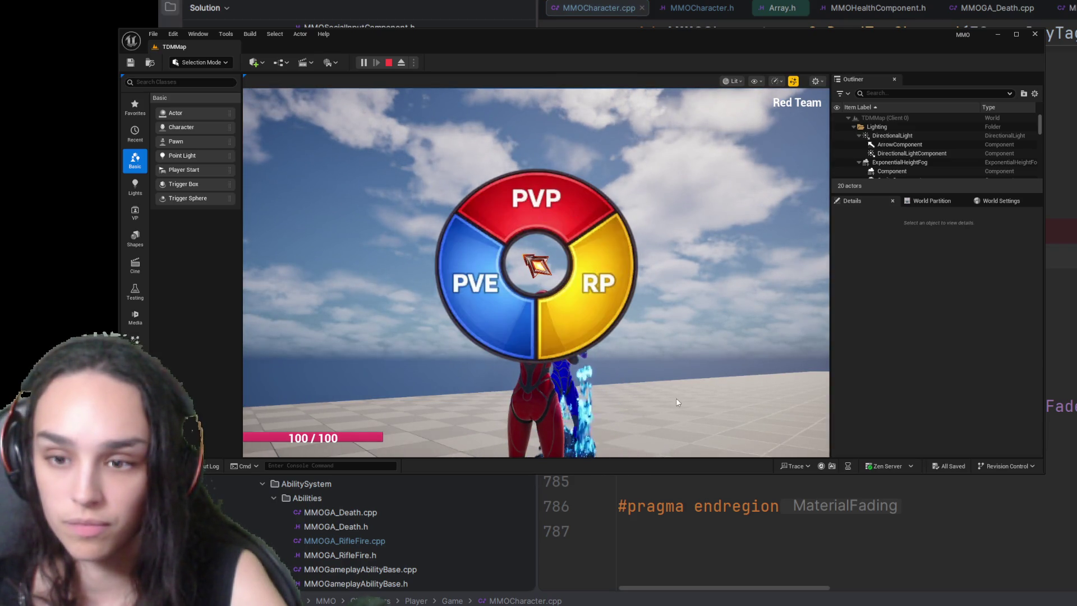
scroll(945, 486, "up", 15)
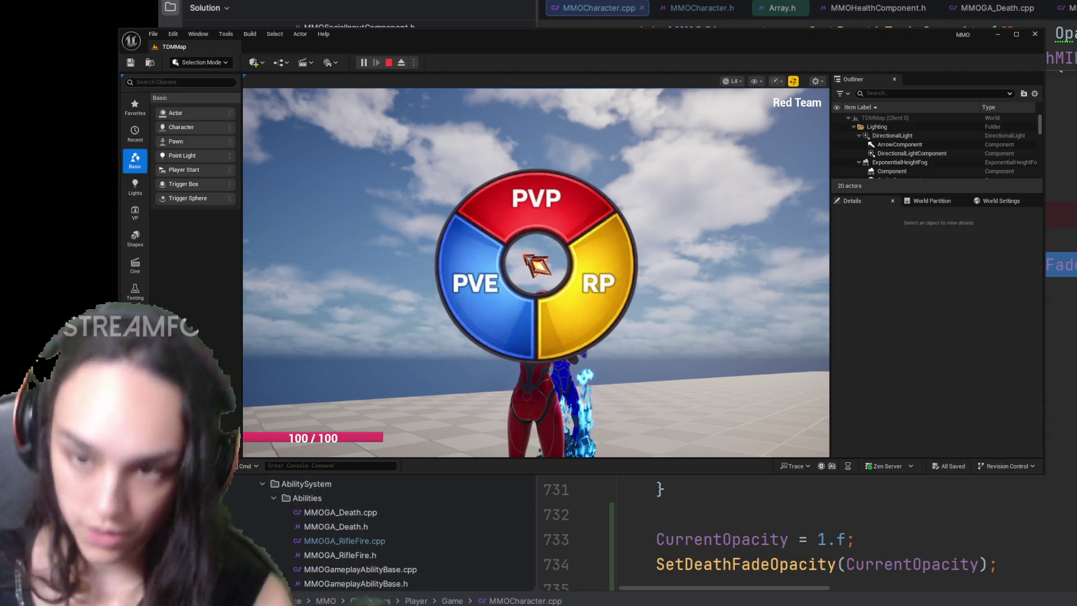
scroll(808, 530, "down", 2)
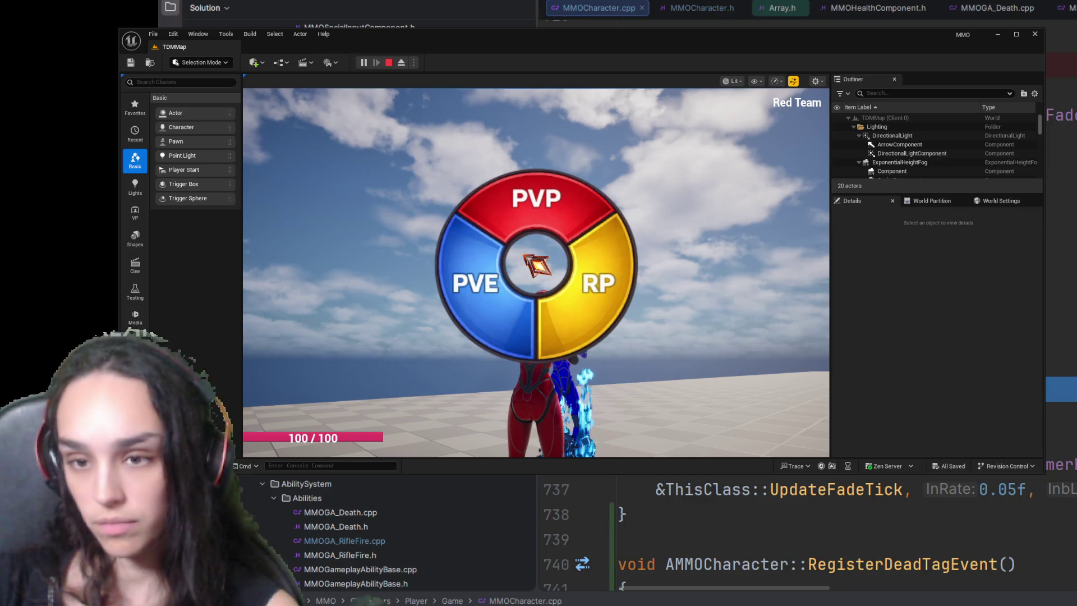
scroll(808, 530, "down", 3)
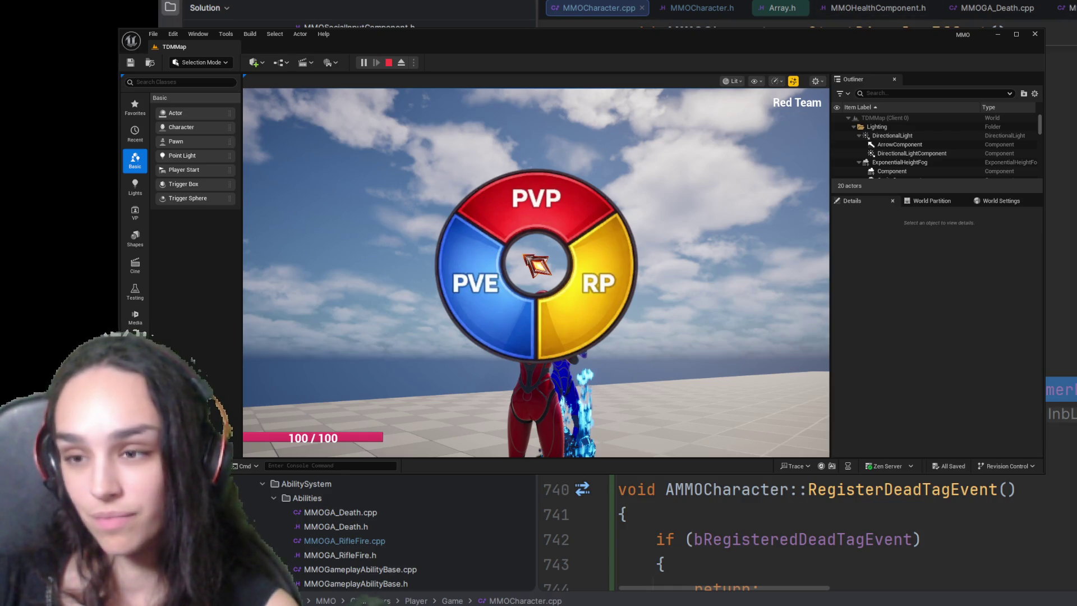
key("Up")
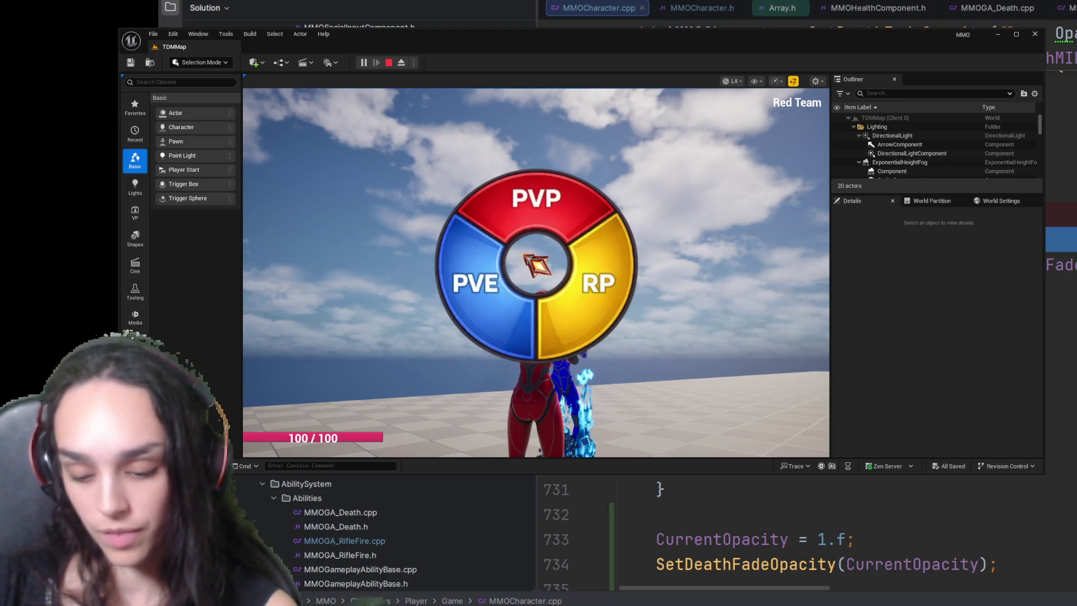
key("Down")
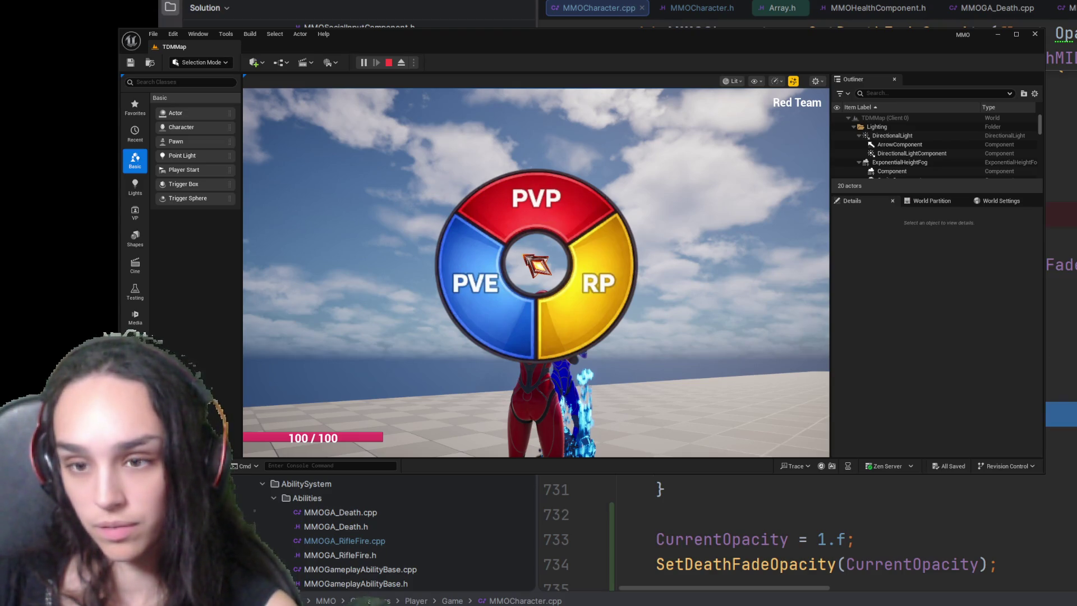
key("Down")
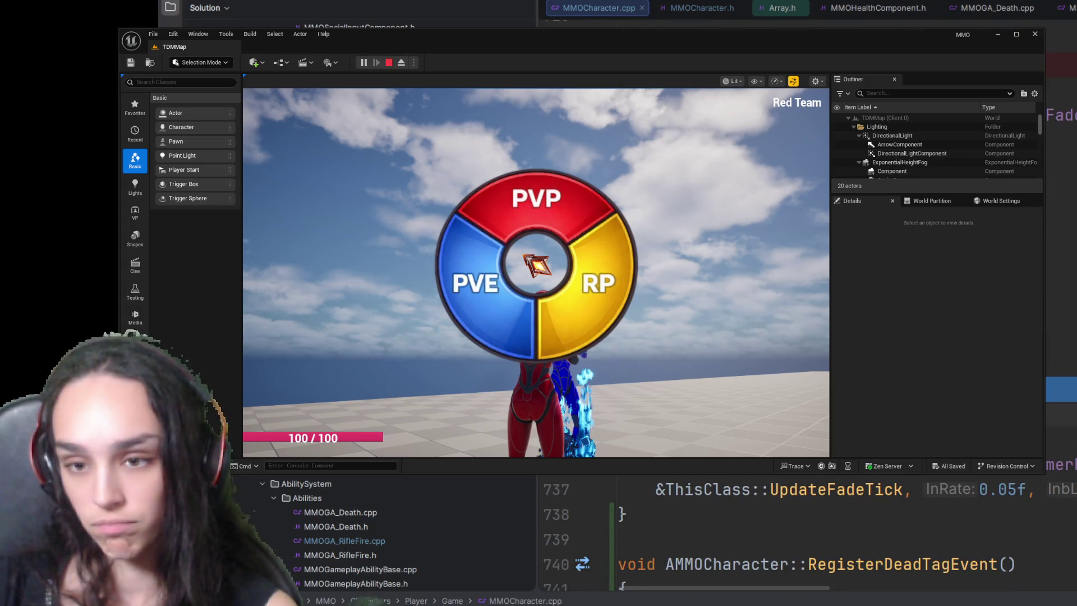
key("Down")
key("Escape")
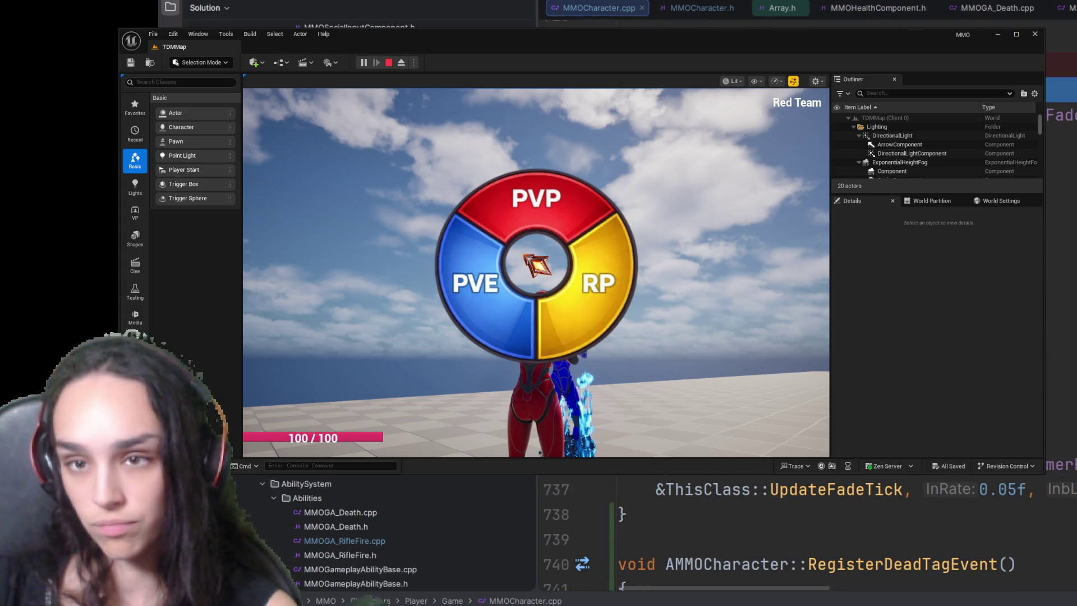
key("Down")
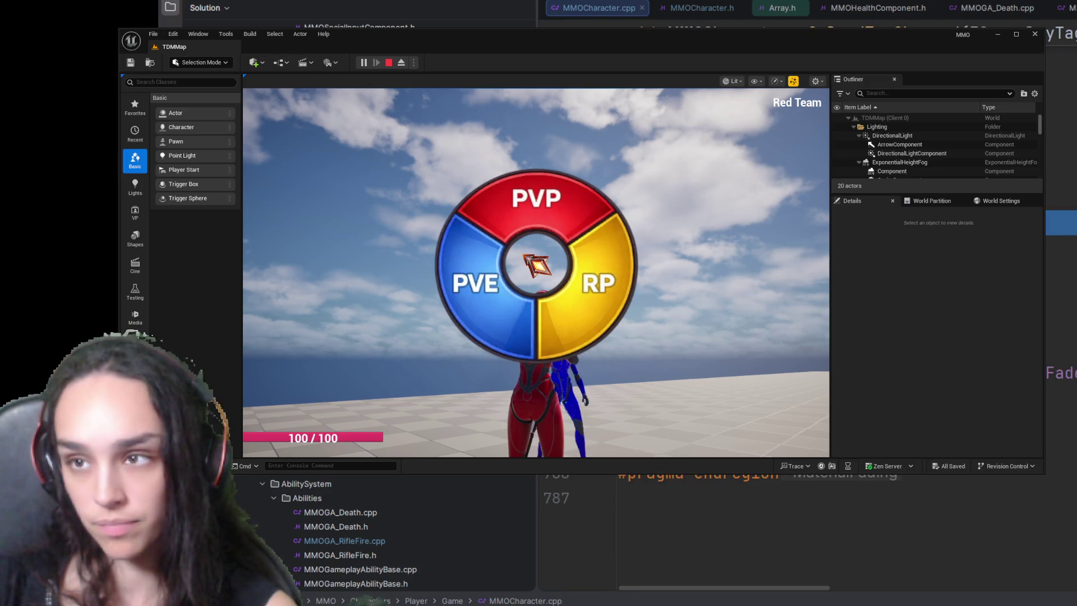
Step: Close the wheel, shoot the blue character again to watch it dissolve, then stop the play session
left_click(538, 265)
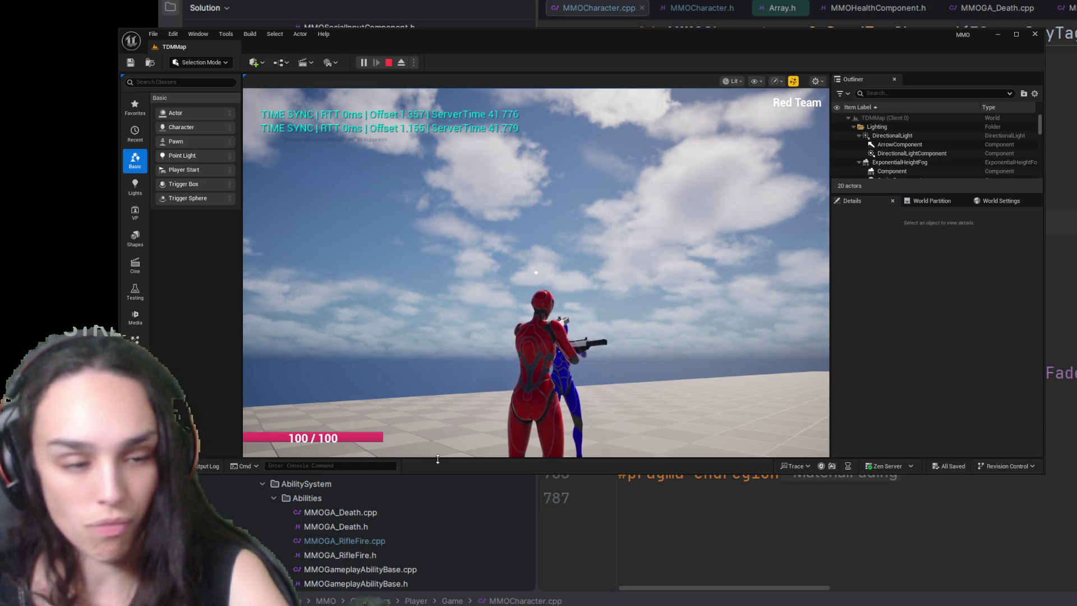
left_click(536, 272)
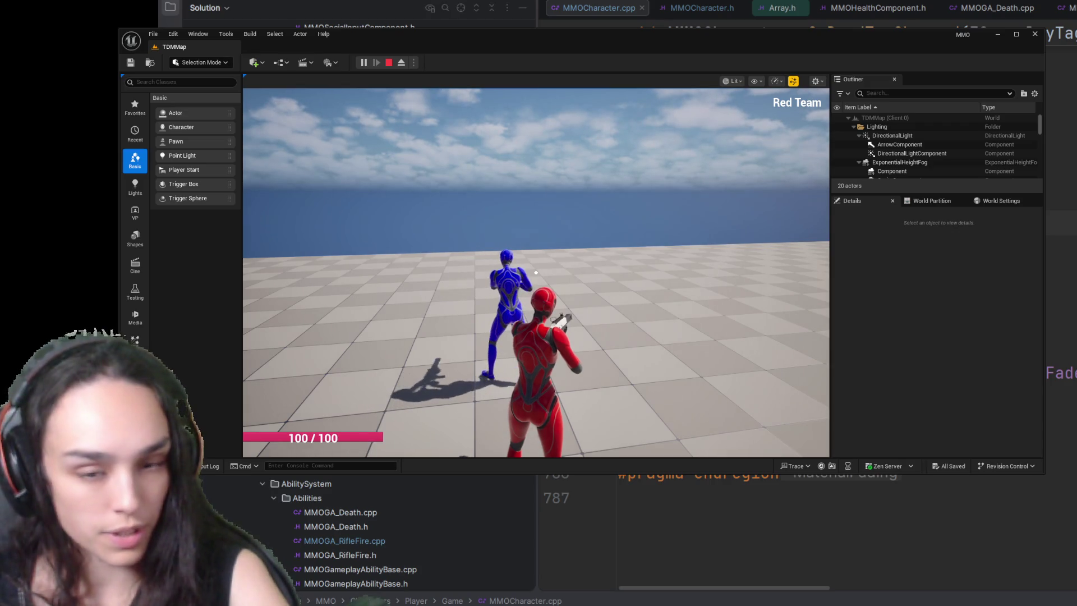
left_click(536, 272)
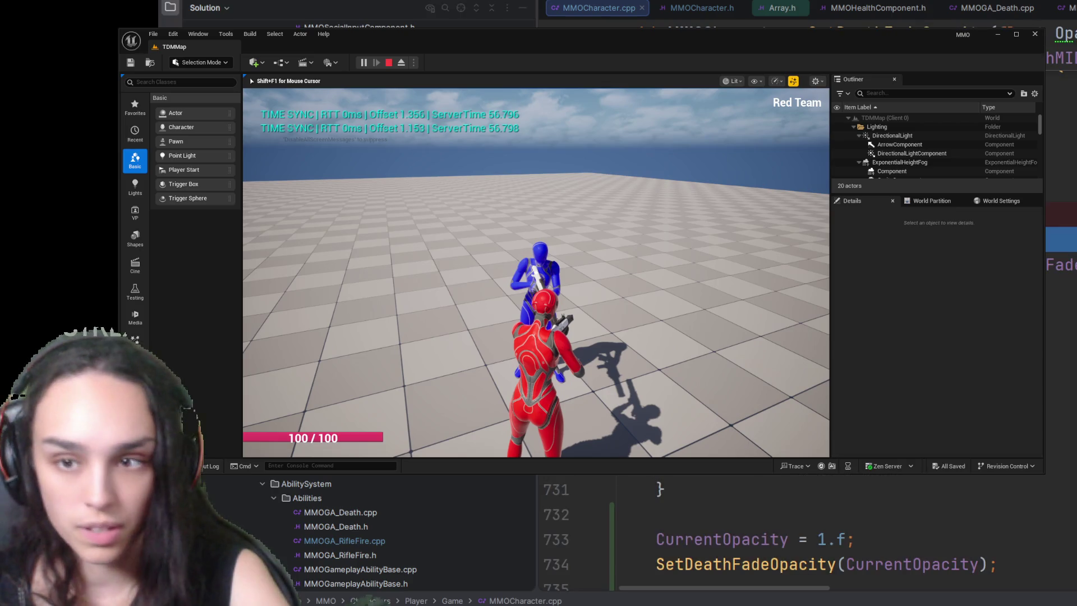
scroll(808, 530, "down", 5)
scroll(807, 530, "down", 5)
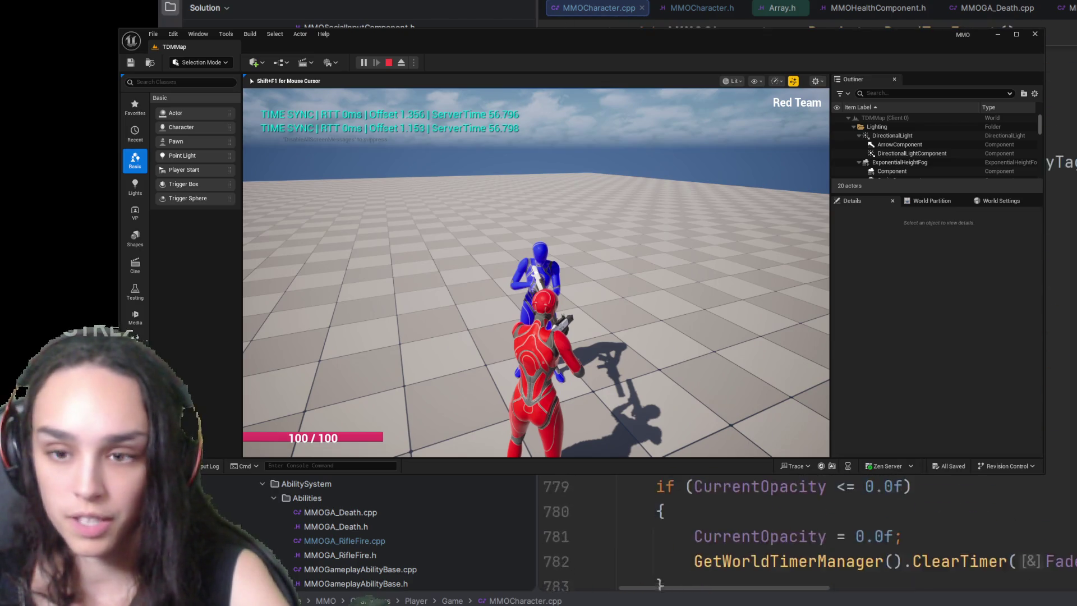
scroll(808, 529, "down", 5)
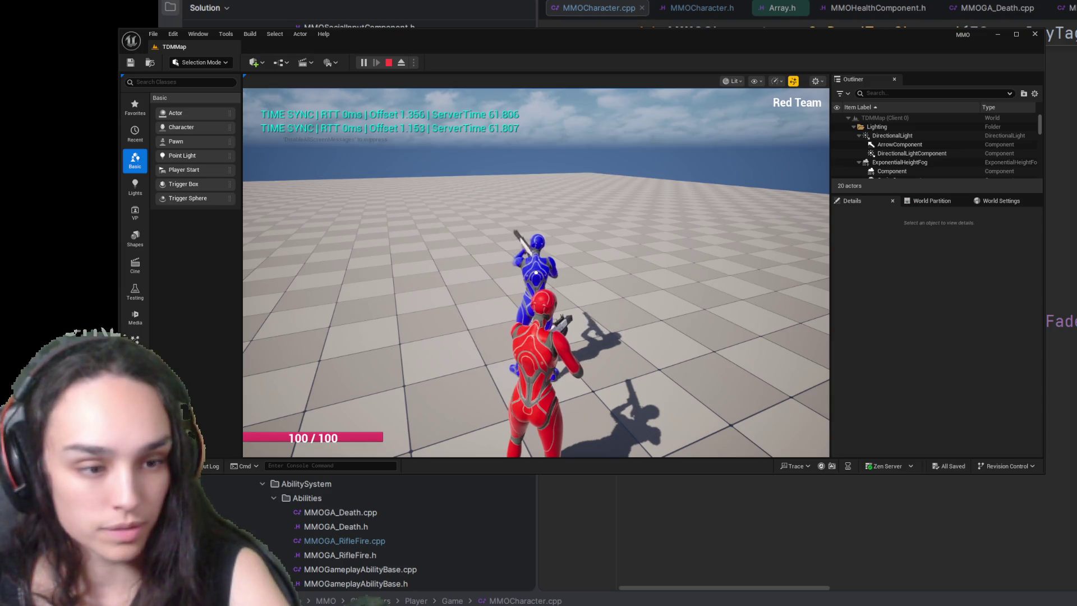
left_click(405, 254)
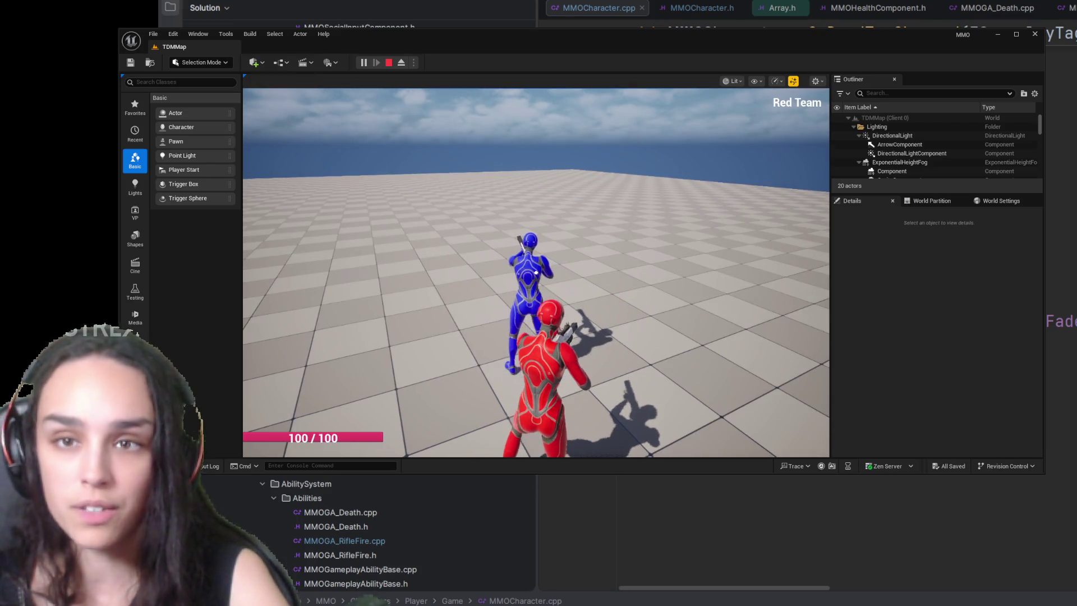
left_click(388, 62)
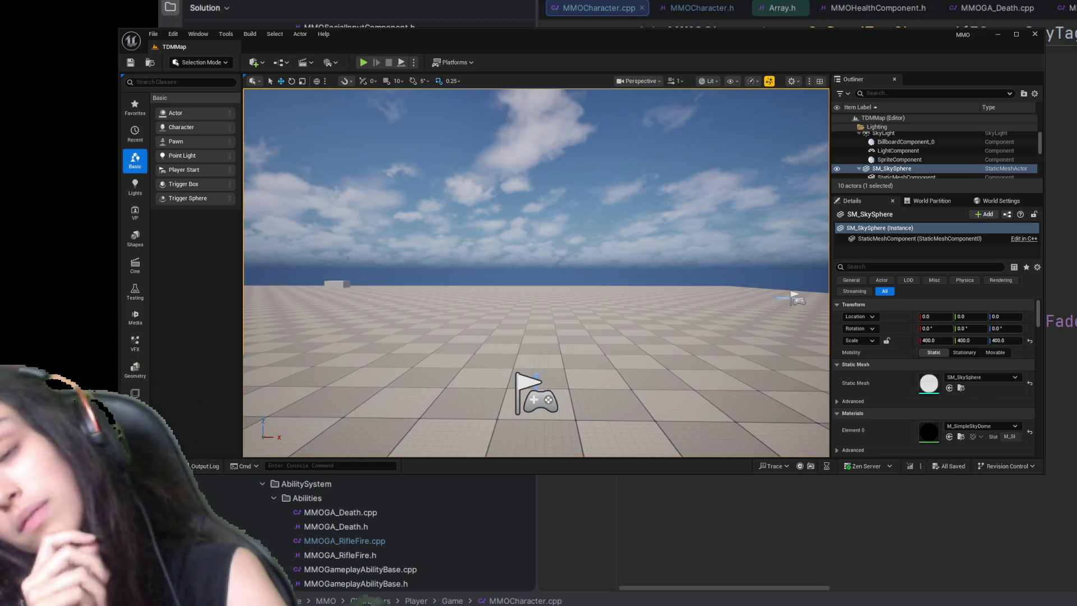
scroll(808, 539, "up", 3)
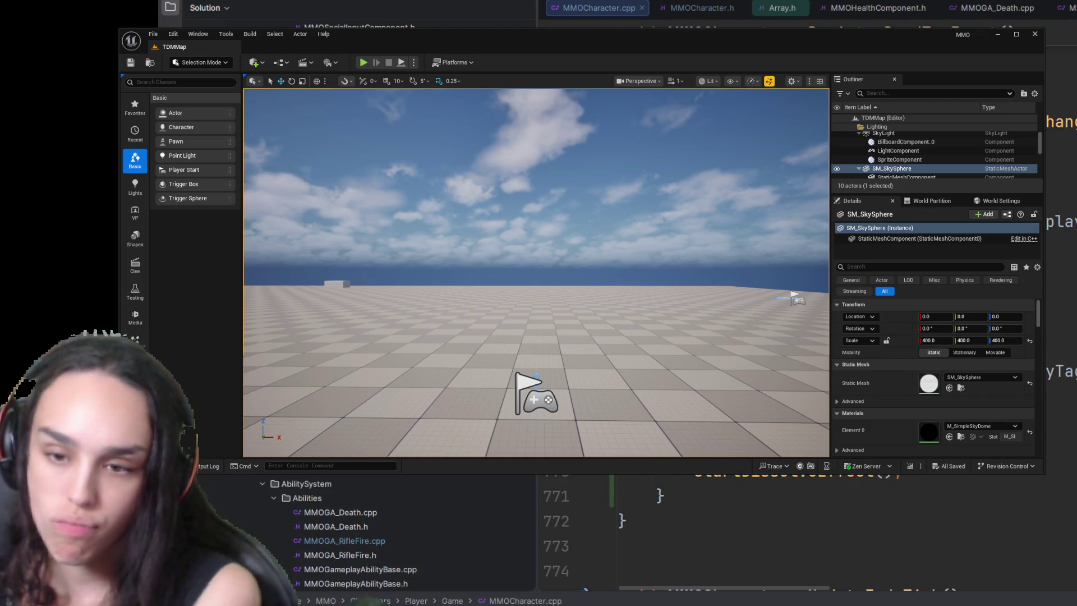
scroll(808, 538, "down", 3)
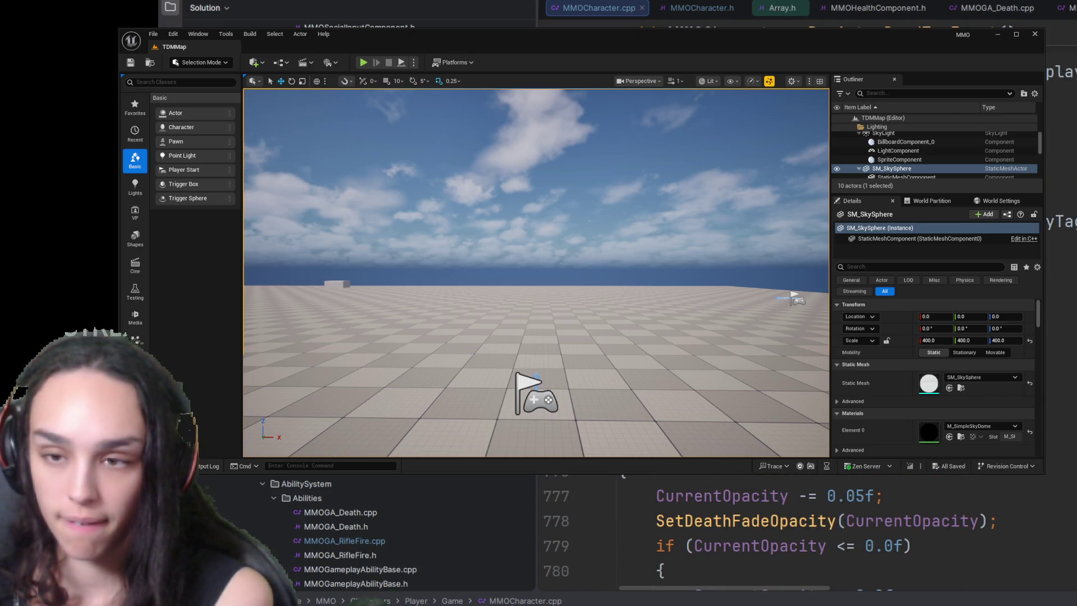
scroll(808, 539, "up", 5)
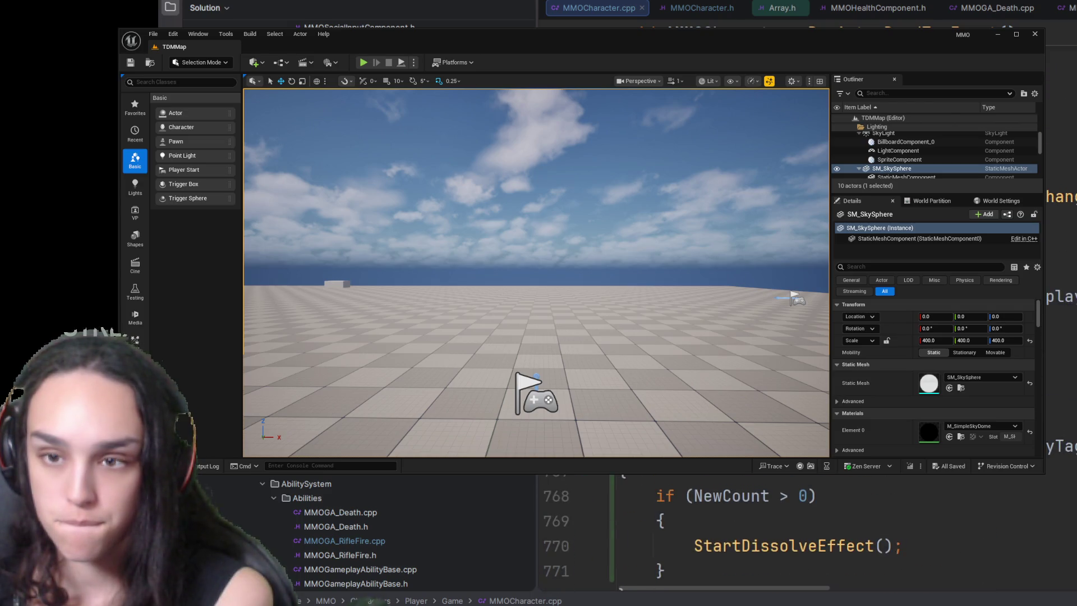
scroll(807, 538, "down", 1)
scroll(807, 538, "down", 4)
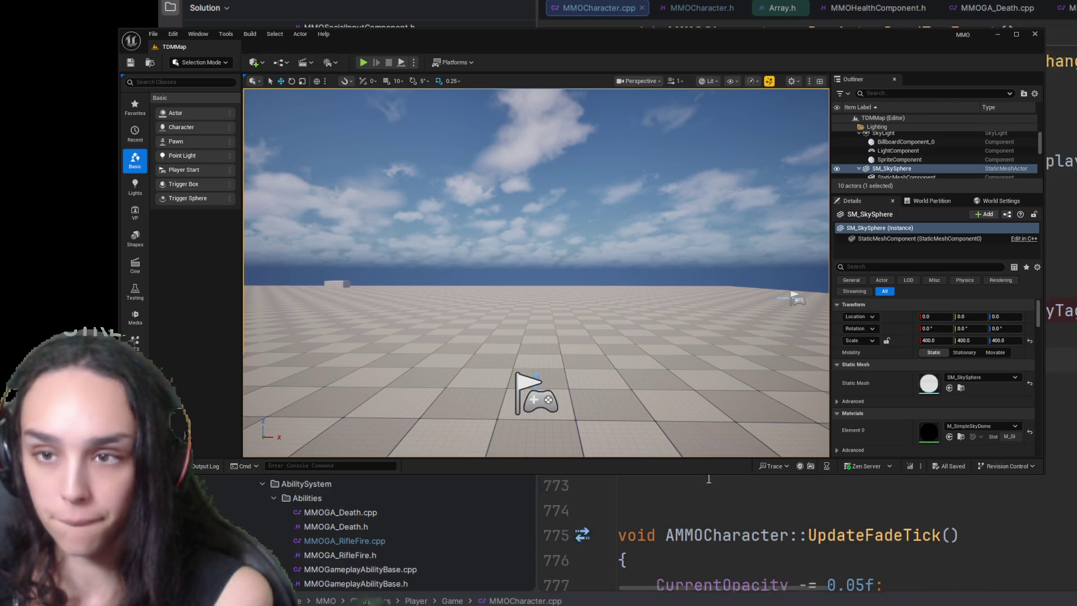
scroll(708, 481, "up", 4)
scroll(708, 480, "down", 5)
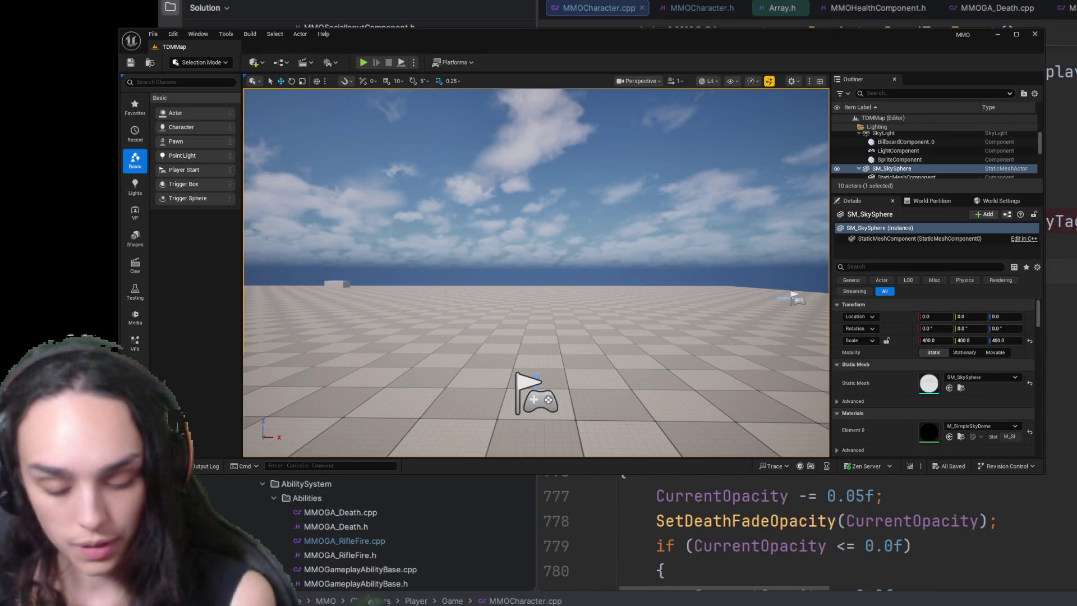
scroll(808, 530, "down", 1)
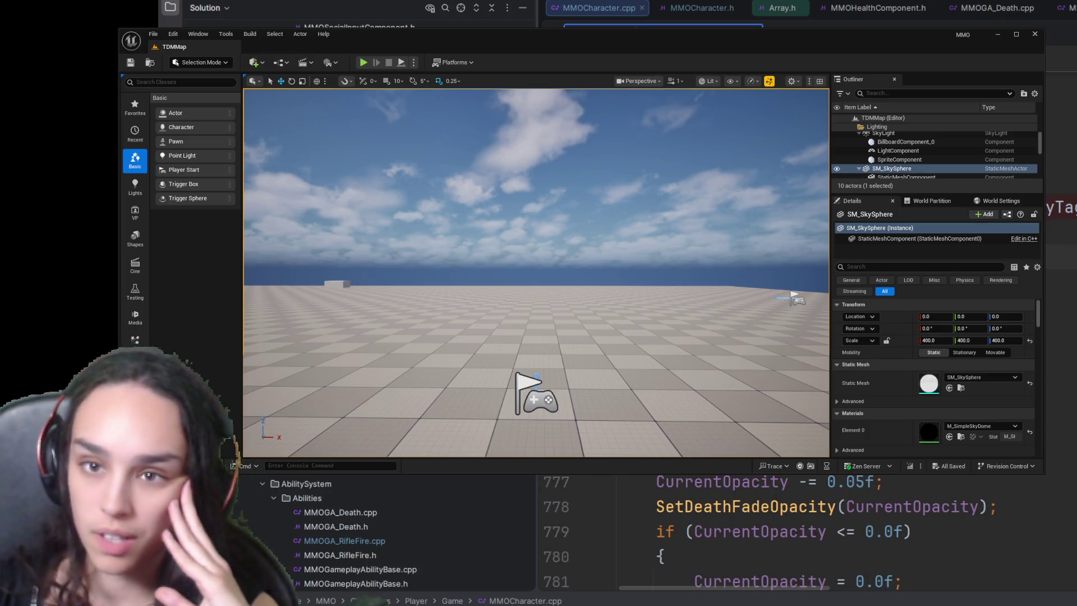
scroll(807, 530, "up", 2)
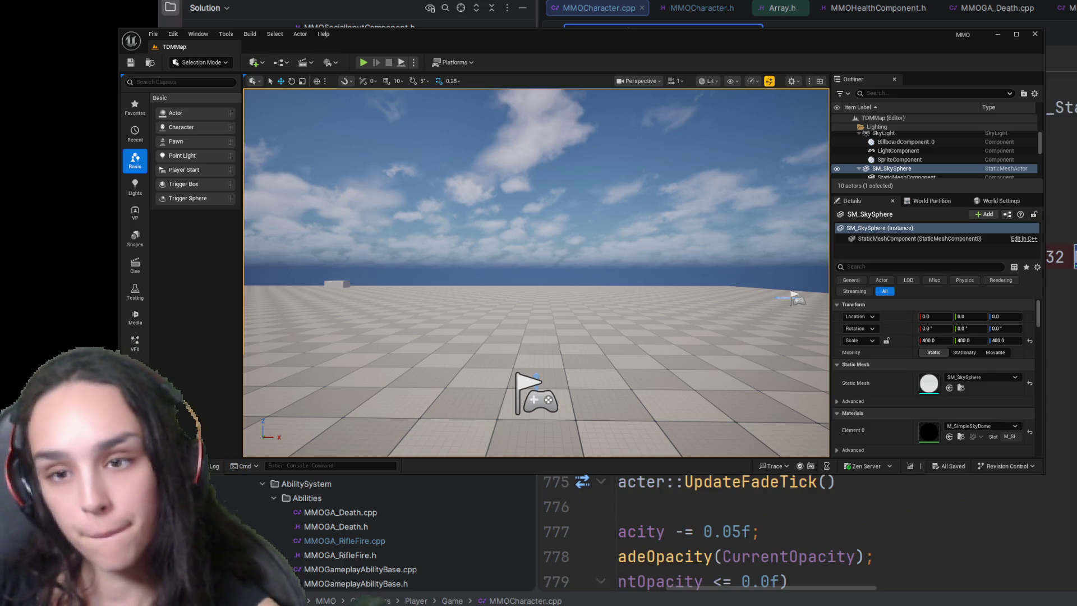
scroll(784, 499, "down", 2)
scroll(784, 498, "up", 2)
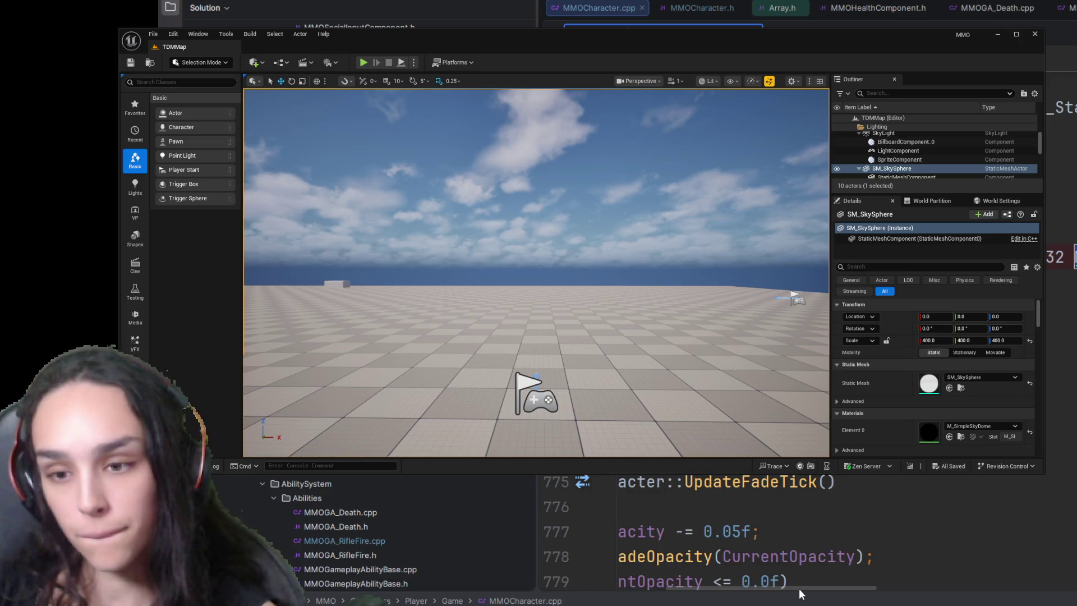
scroll(800, 594, "left", 3)
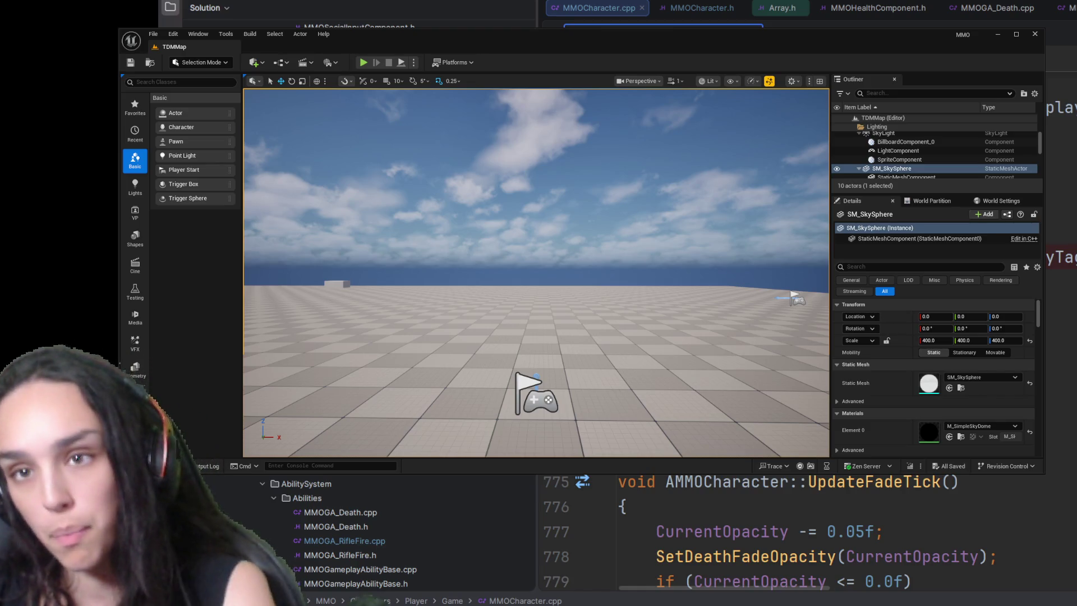
scroll(799, 531, "up", 3)
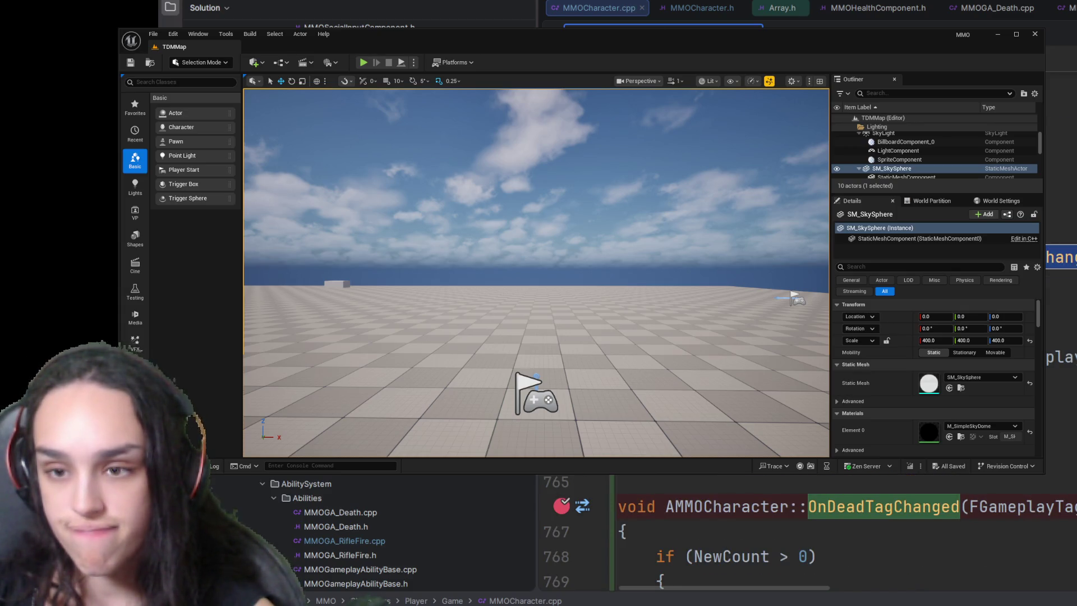
scroll(799, 530, "down", 3)
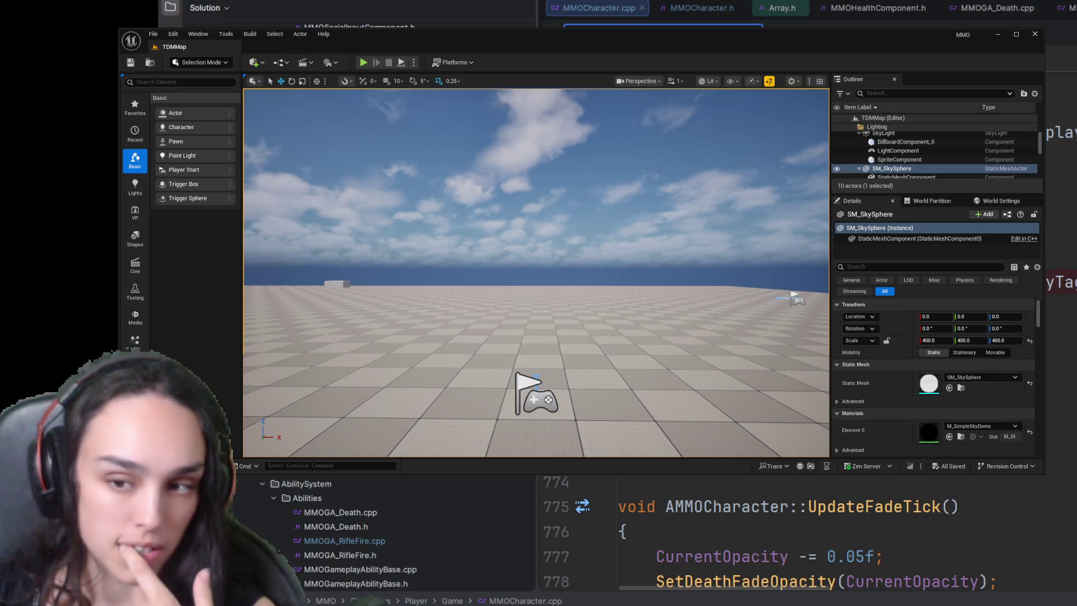
scroll(799, 530, "up", 2)
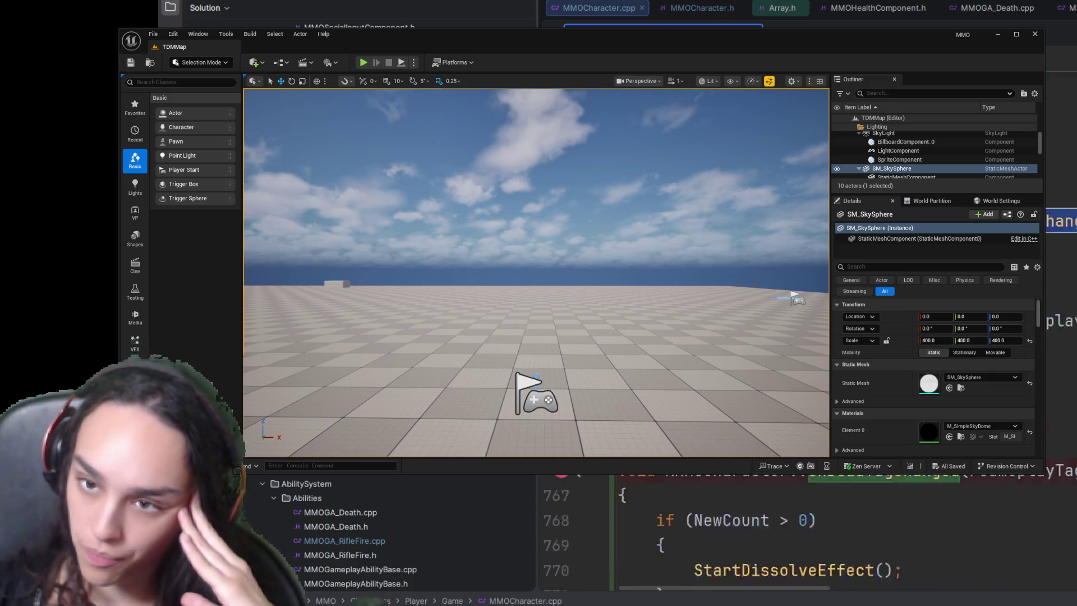
scroll(799, 531, "up", 2)
scroll(799, 530, "down", 5)
scroll(799, 530, "down", 5)
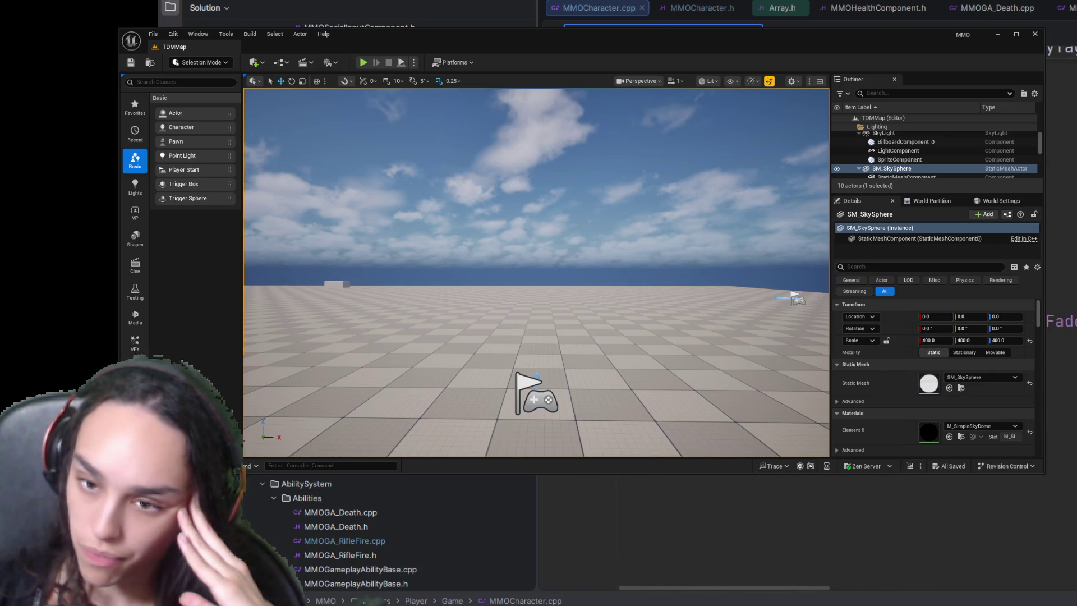
scroll(799, 530, "up", 5)
scroll(800, 530, "down", 1)
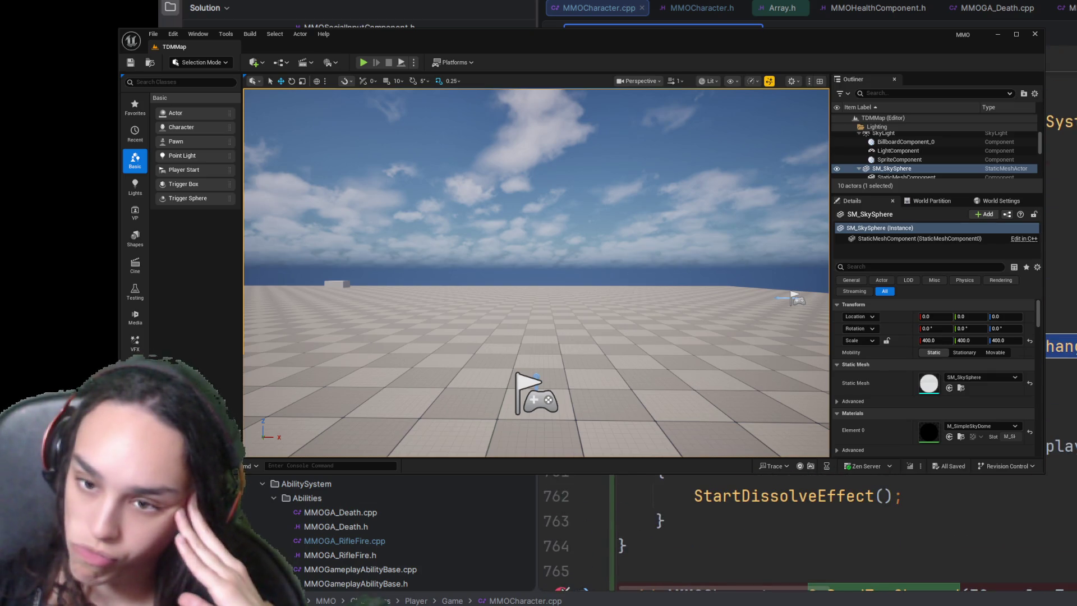
scroll(799, 530, "up", 4)
scroll(800, 530, "up", 2)
scroll(799, 530, "up", 1)
scroll(799, 530, "up", 2)
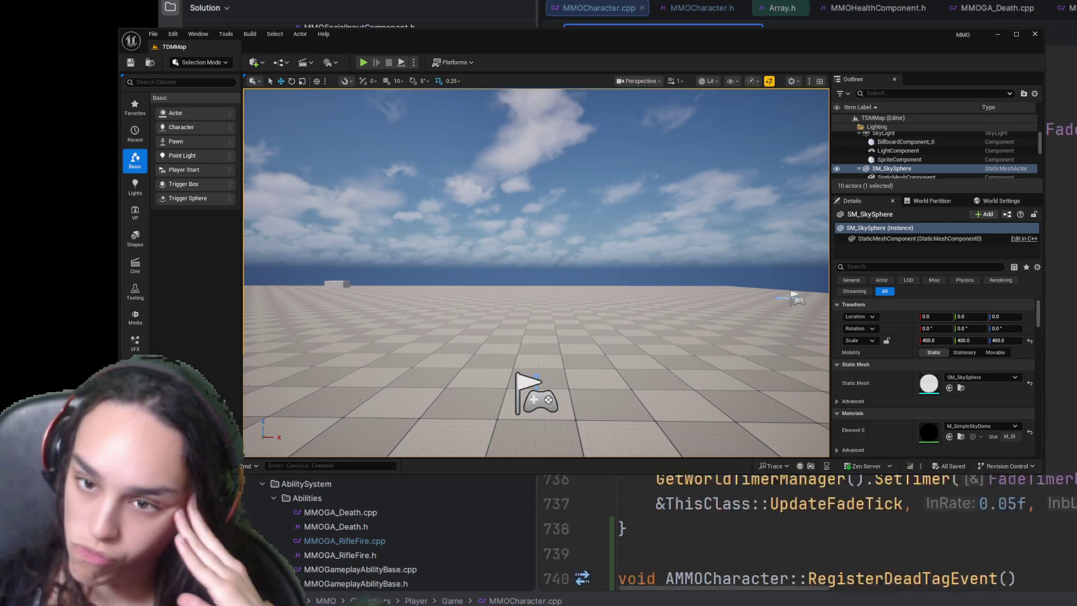
scroll(800, 531, "up", 2)
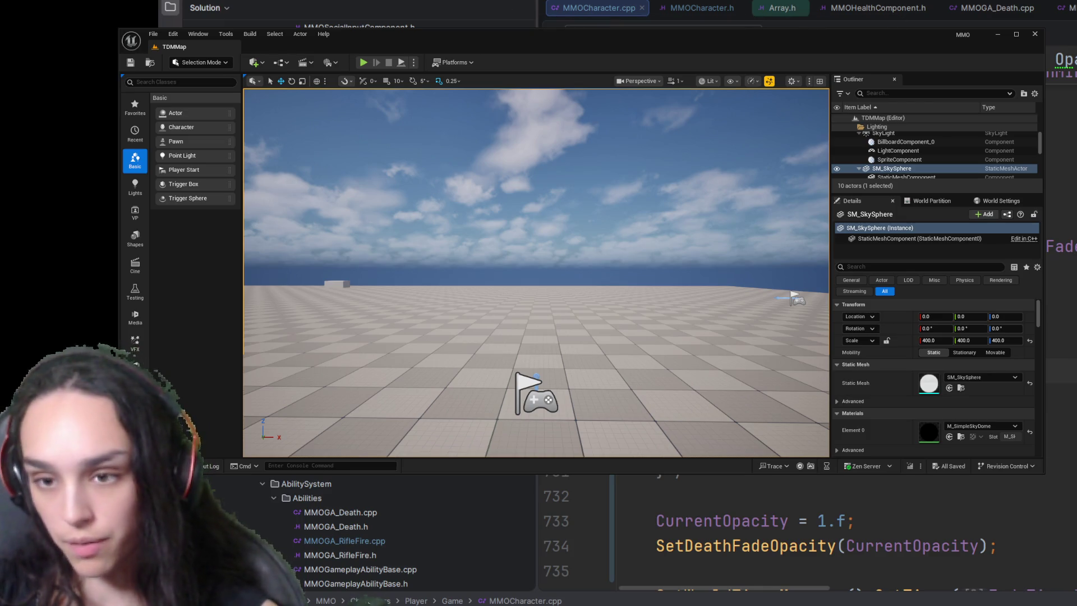
Step: Set the level editor aside to show StartDissolveEffect in MMOCharacter.cpp
key("alt+Tab")
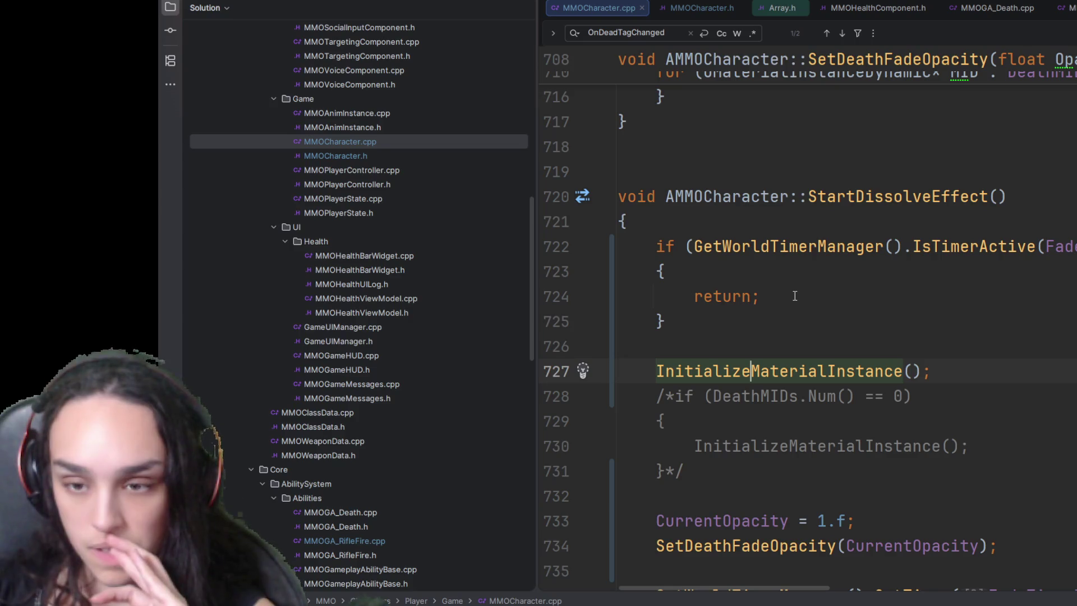
Step: Delete the unconditional InitializeMaterialInstance call and restore the DeathMIDs check
key("ctrl+w")
key("ctrl+w")
key("BackSpace")
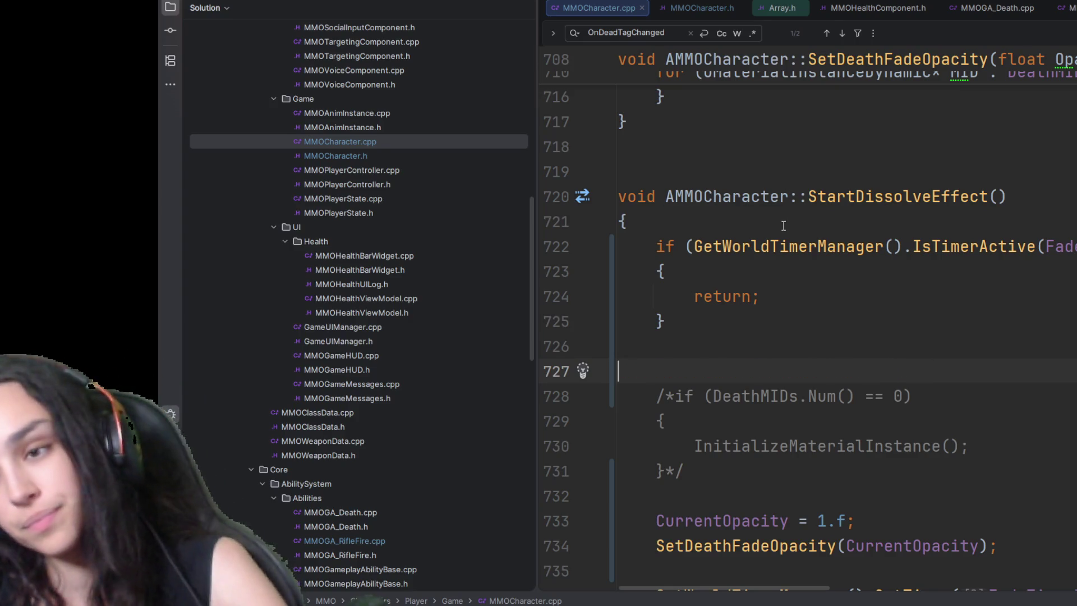
key("ctrl+shift+slash")
left_click(821, 329)
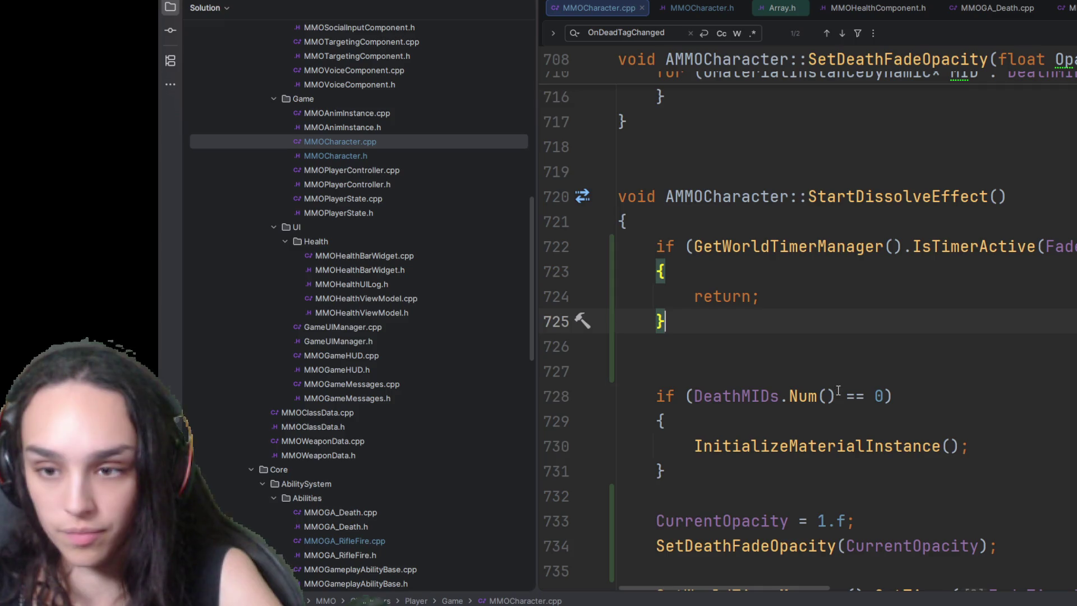
left_click(694, 395)
key("ctrl+w")
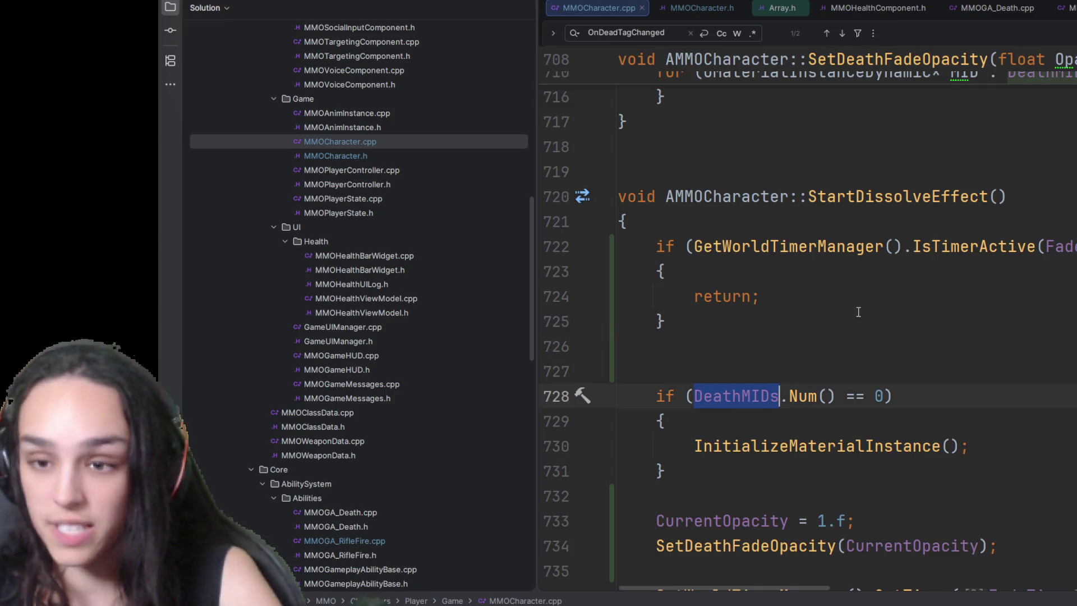
left_click(857, 313)
scroll(853, 313, "down", 5)
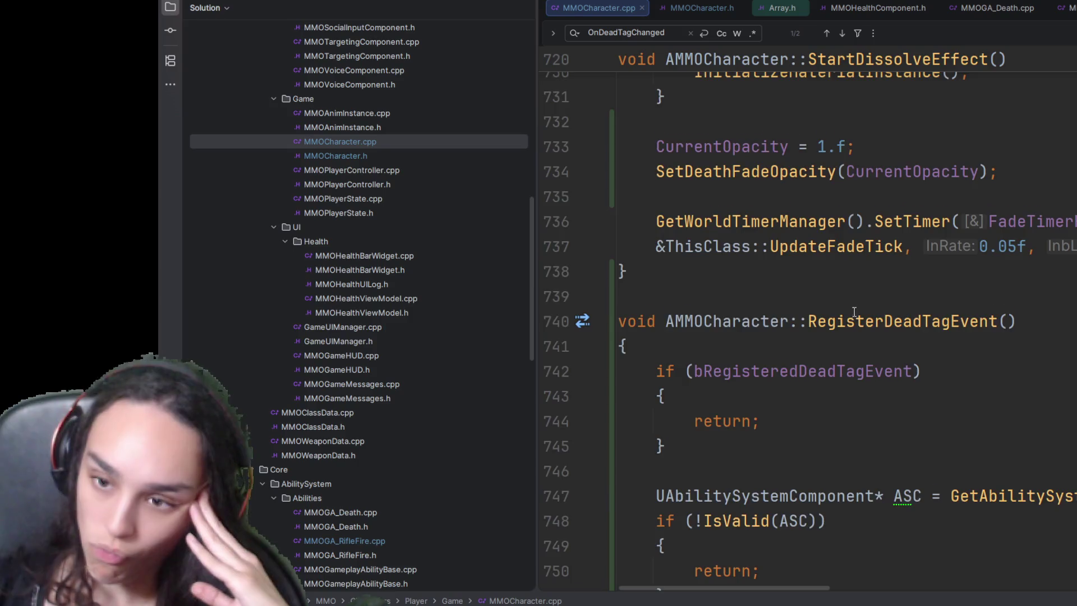
scroll(853, 313, "down", 3)
scroll(854, 312, "down", 4)
scroll(854, 312, "down", 4)
scroll(854, 313, "down", 4)
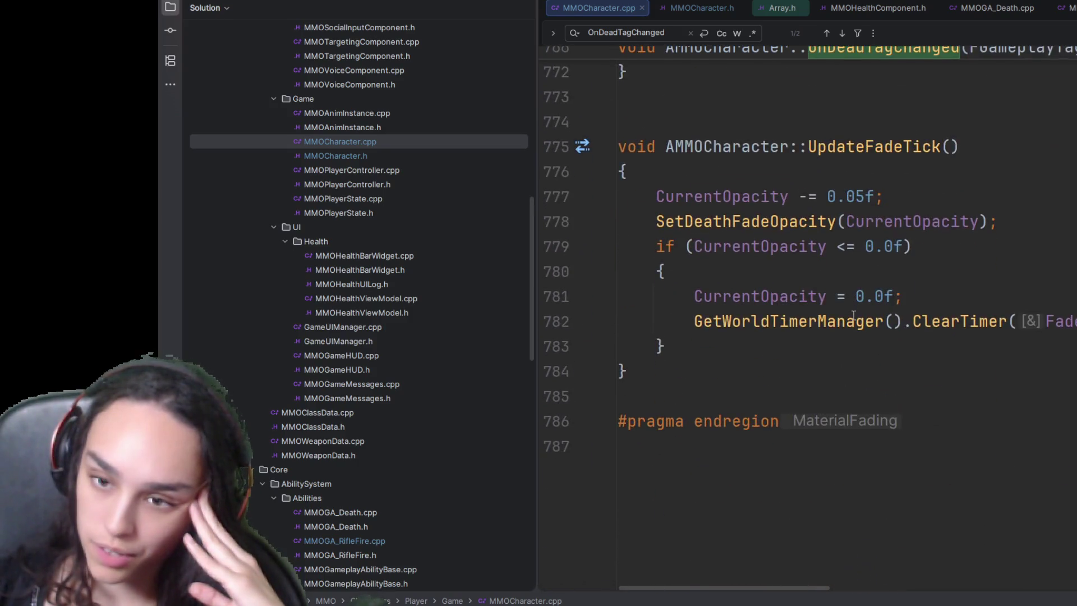
scroll(854, 315, "up", 5)
scroll(828, 328, "down", 5)
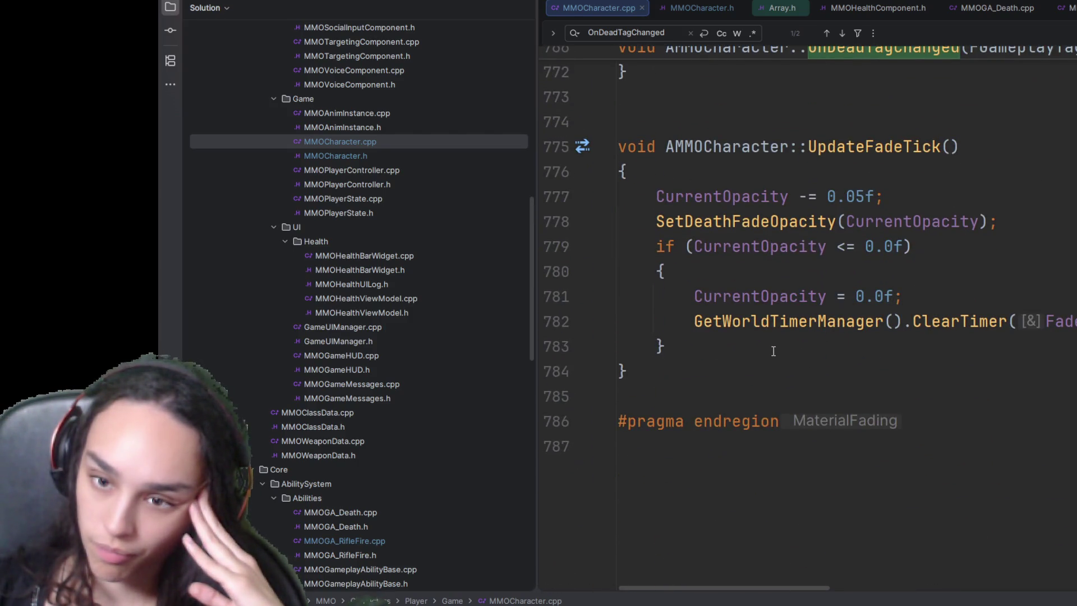
Step: Add a DeathMIDs.Reset() line inside UpdateFadeTick's opacity-zero block and edit the reset opacity value
left_click(772, 279)
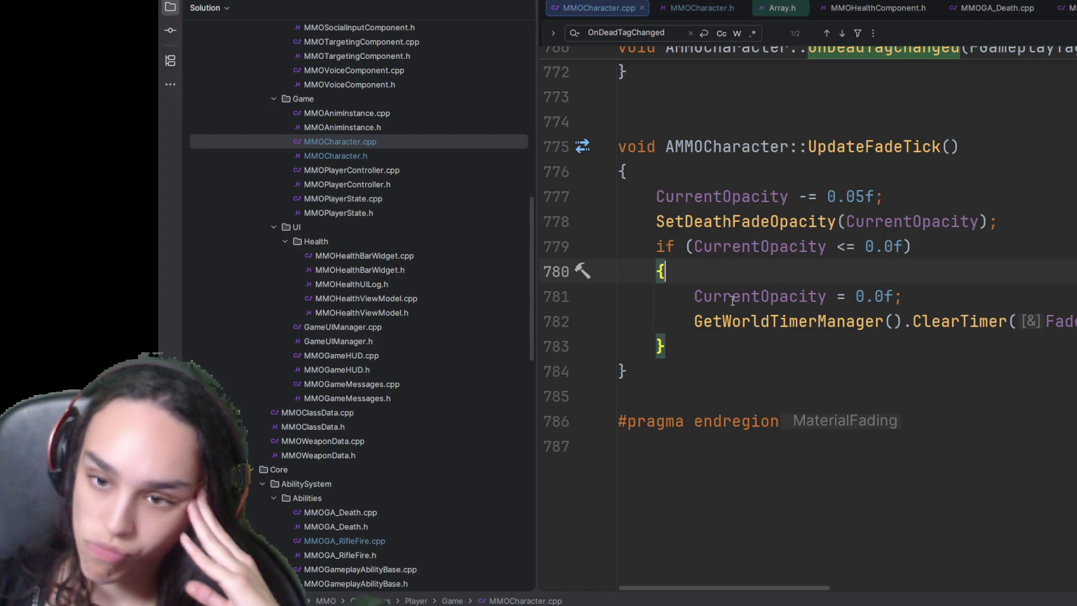
key("Return")
type("DeathMIDs.rese")
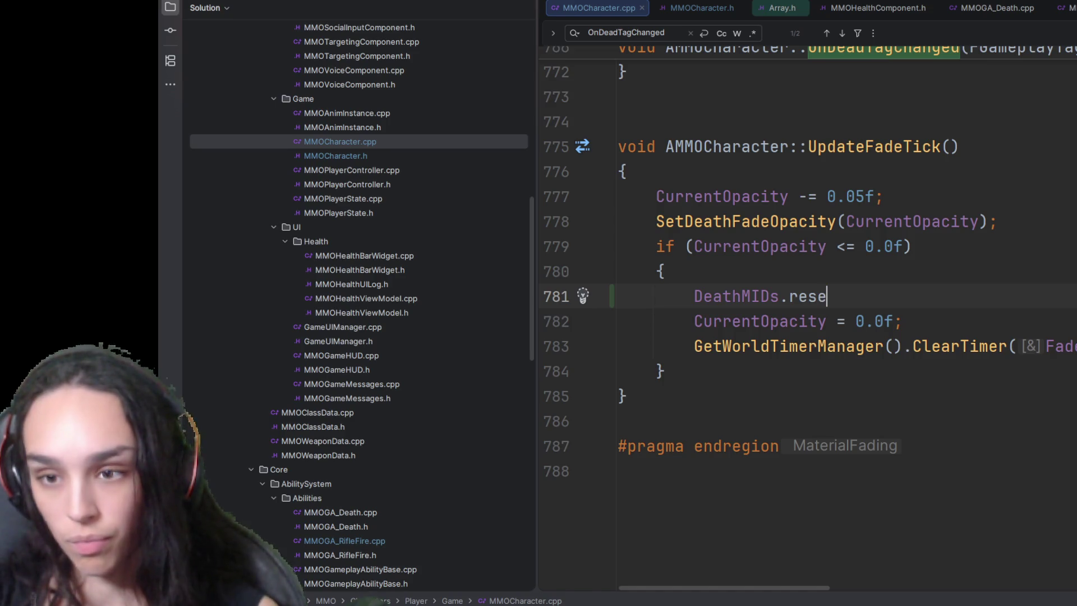
key("Return")
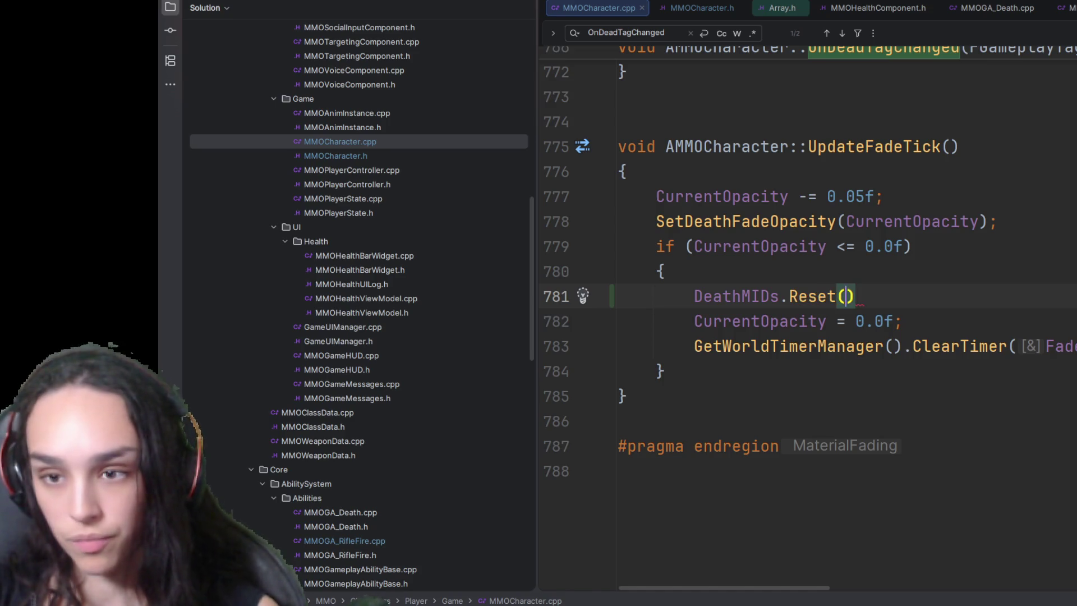
type(";")
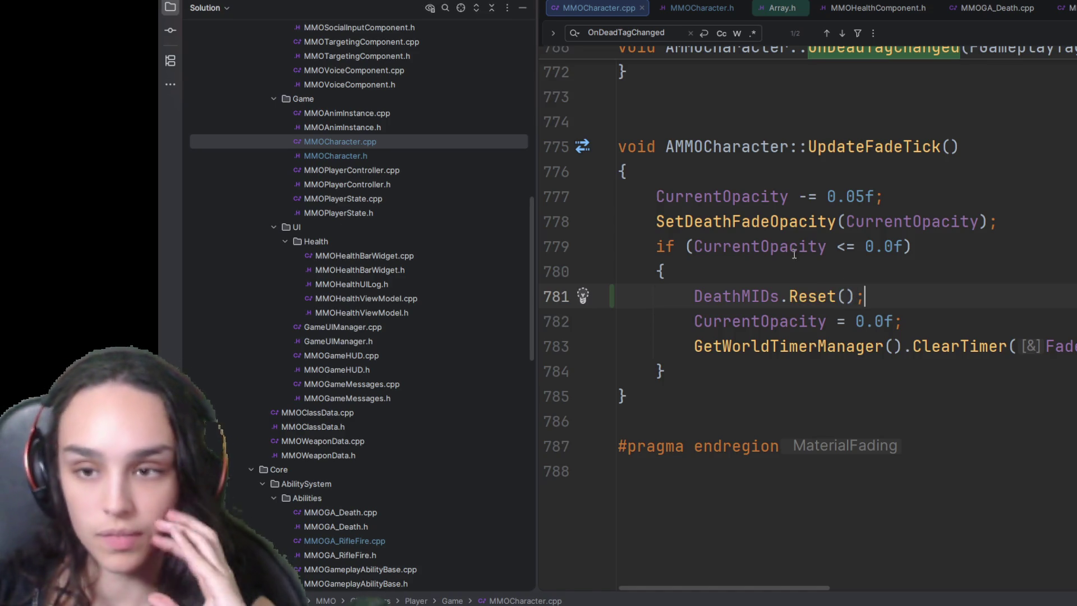
left_click(964, 171)
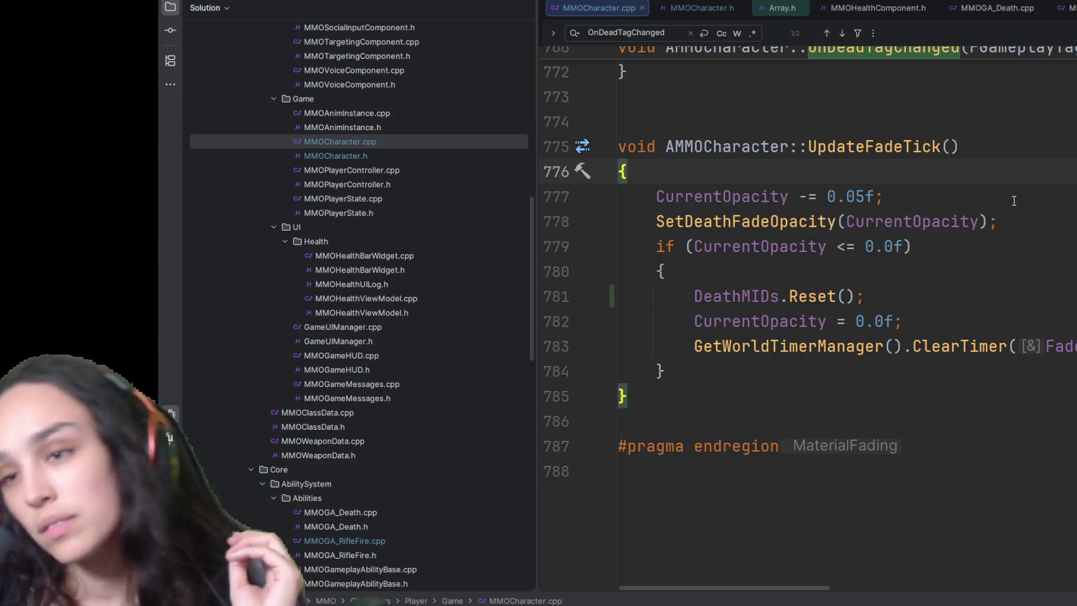
left_click(860, 321)
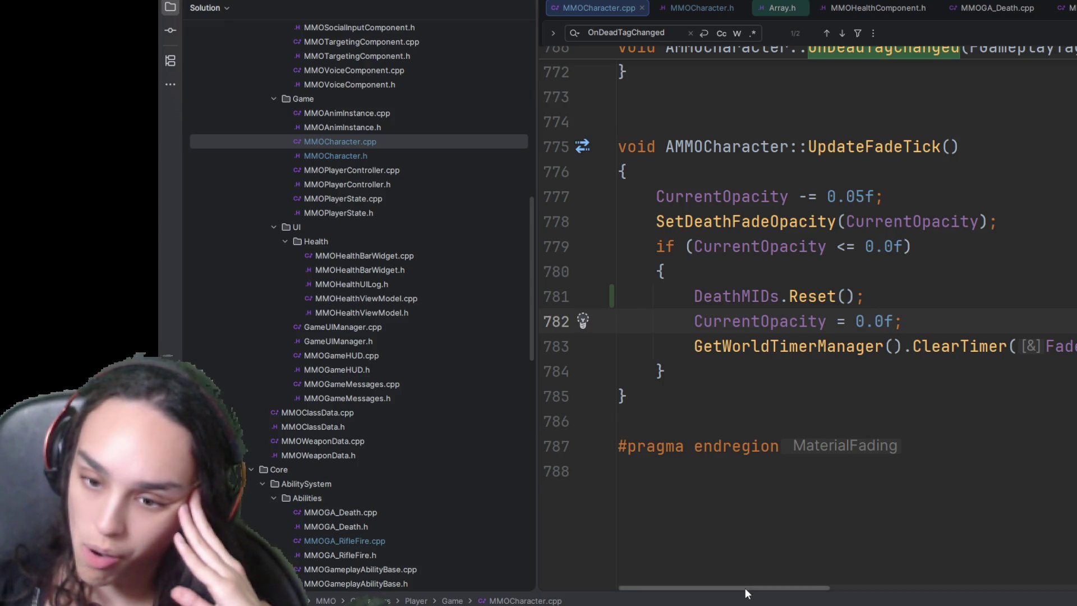
scroll(747, 576, "right", 3)
scroll(751, 576, "left", 2)
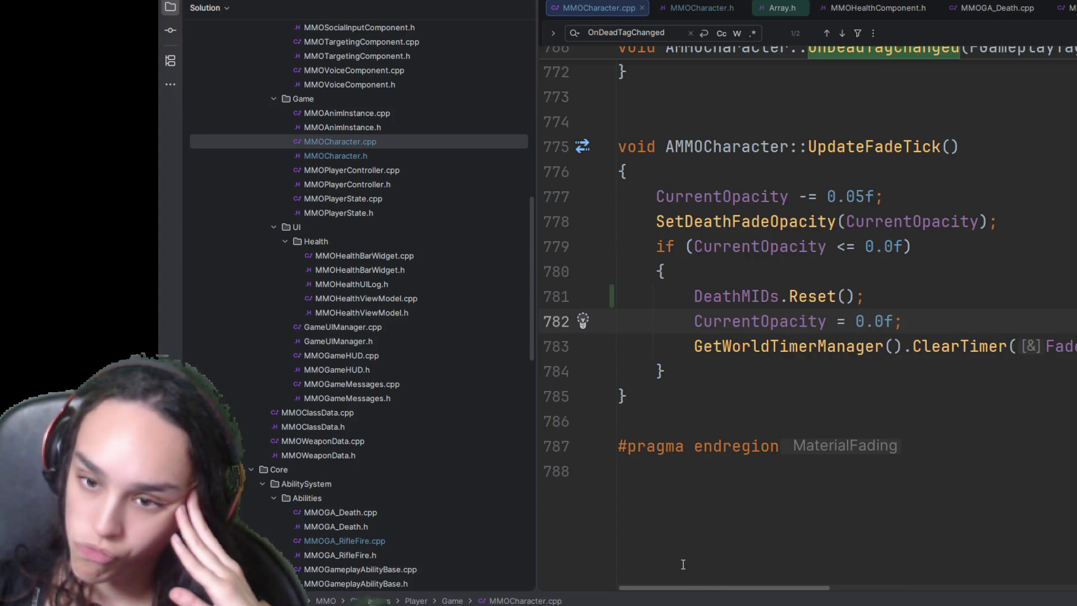
key("BackSpace")
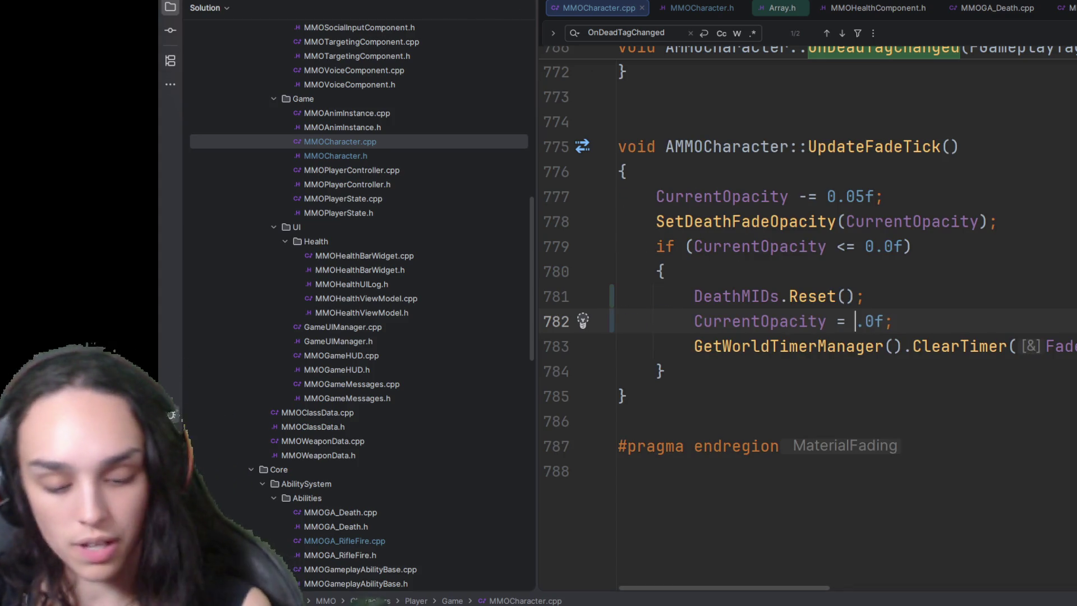
type("1")
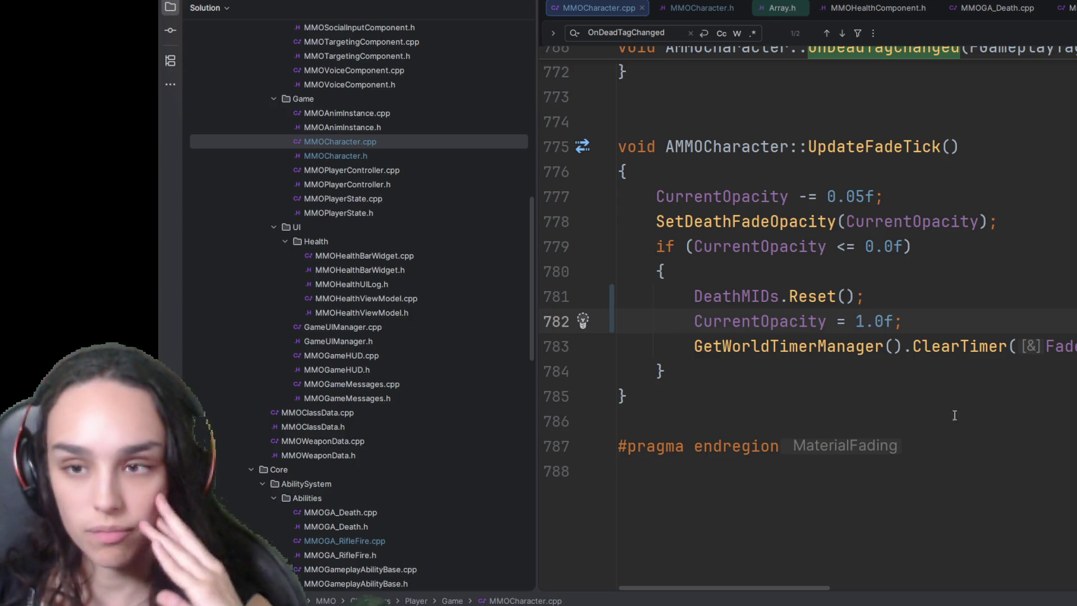
scroll(915, 413, "up", 6)
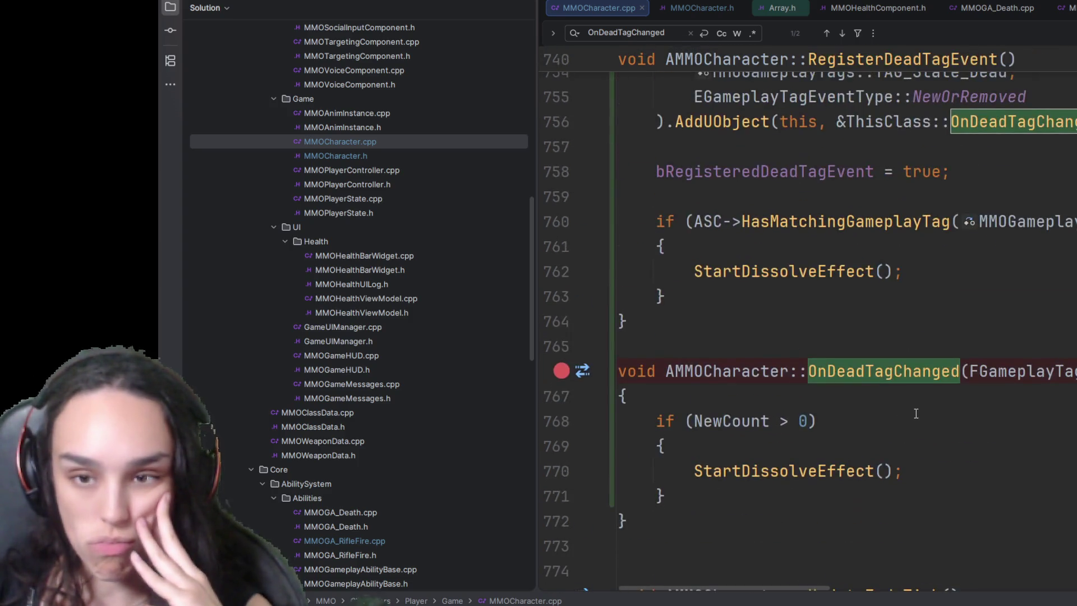
scroll(915, 413, "down", 1)
scroll(915, 413, "down", 4)
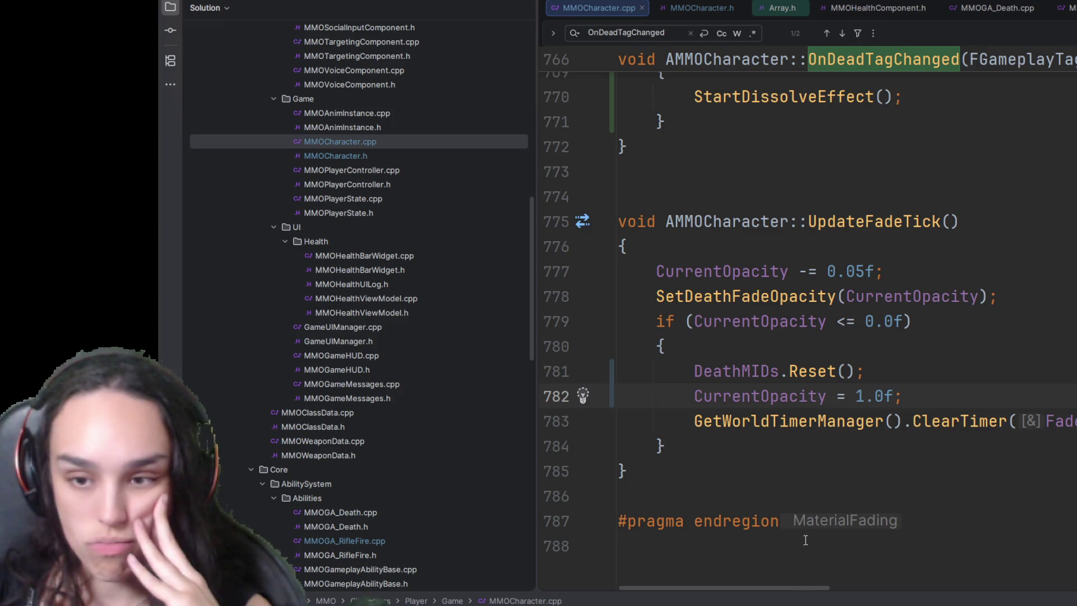
scroll(803, 534, "up", 4)
scroll(799, 517, "up", 2)
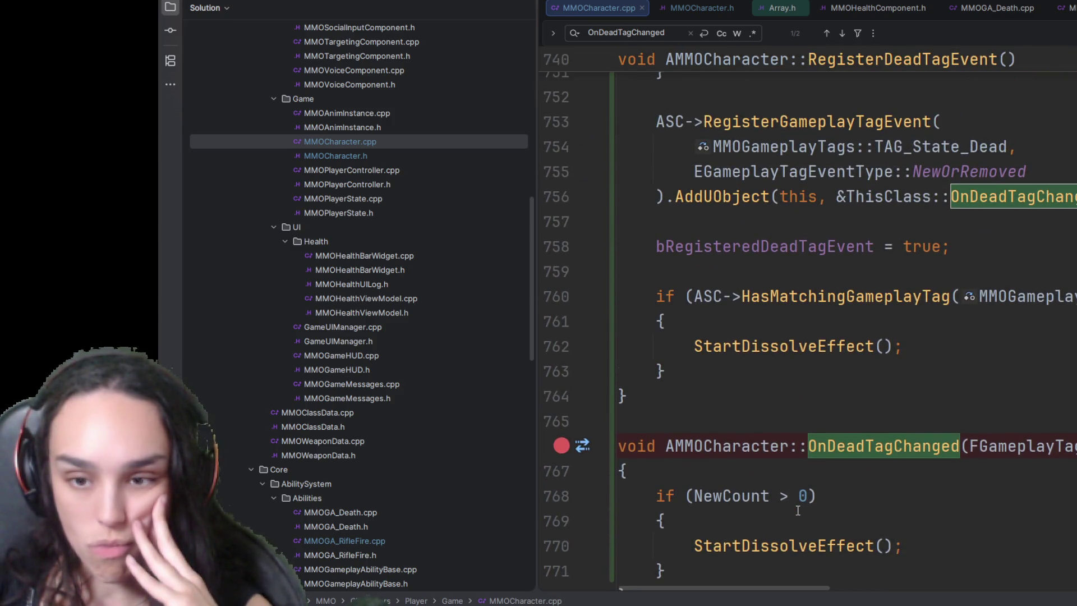
scroll(801, 441, "up", 3)
scroll(802, 441, "up", 1)
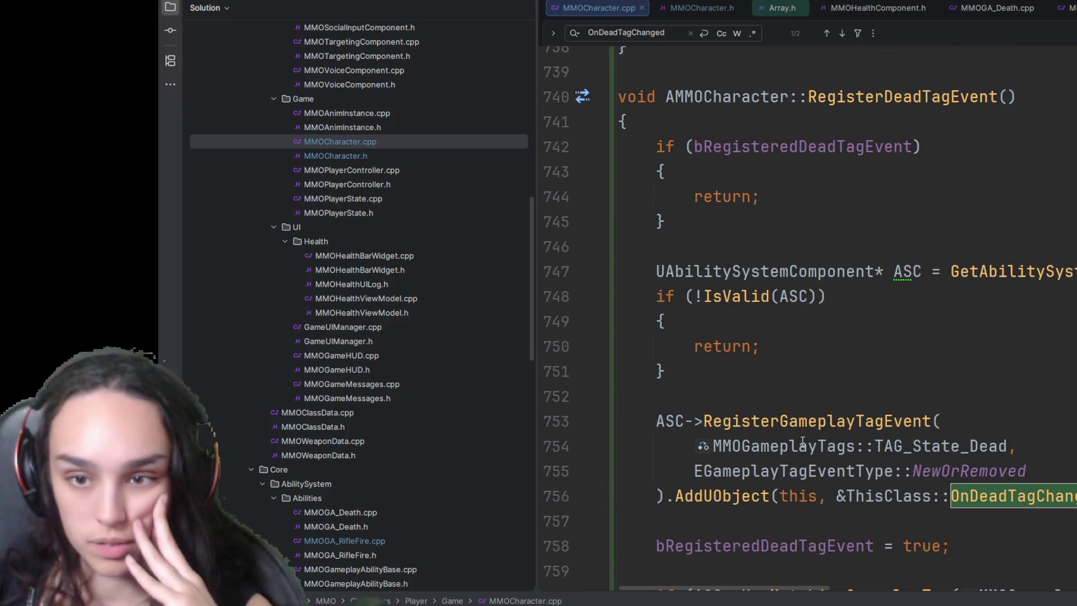
scroll(802, 441, "up", 3)
scroll(802, 441, "up", 3)
scroll(802, 440, "up", 1)
Step: Remove the CurrentOpacity and SetDeathFadeOpacity lines and the leftover blank line
left_click(1027, 392)
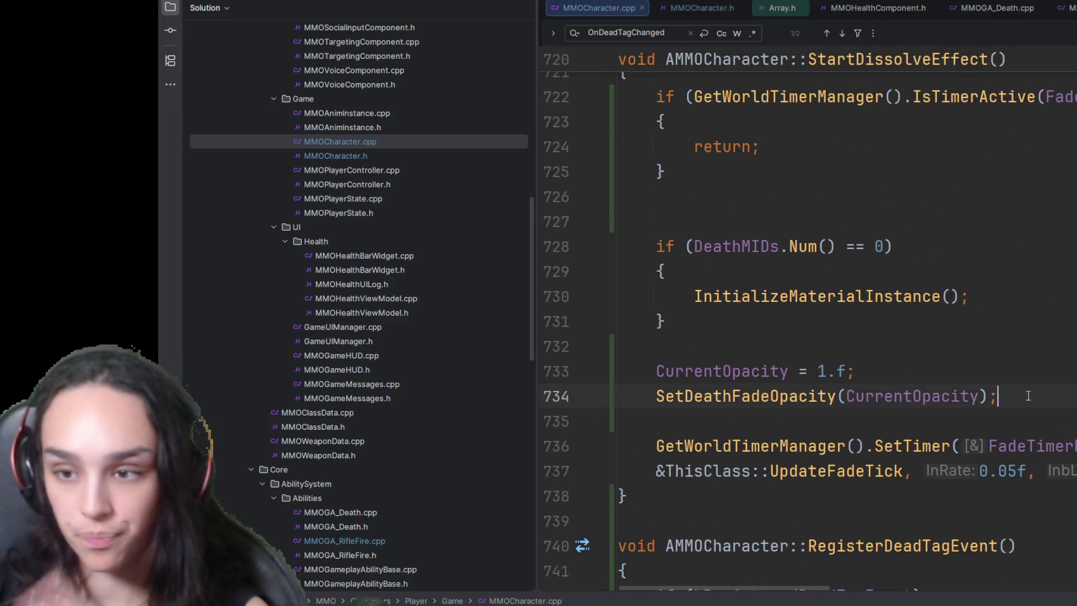
key("shift+Up")
key("shift+Up")
key("BackSpace")
key("BackSpace")
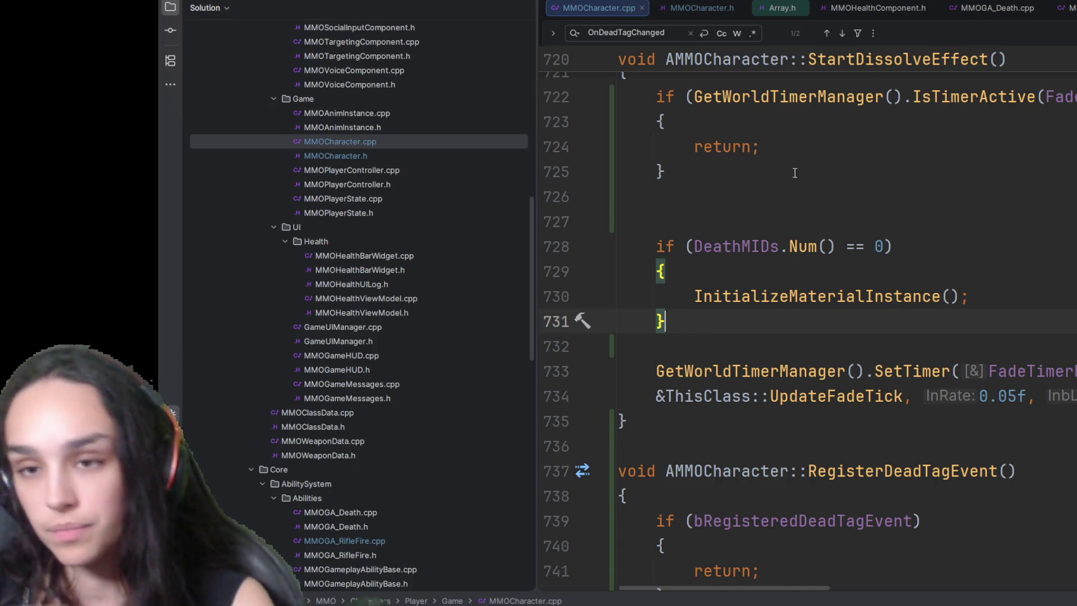
left_click(798, 164)
key("Delete")
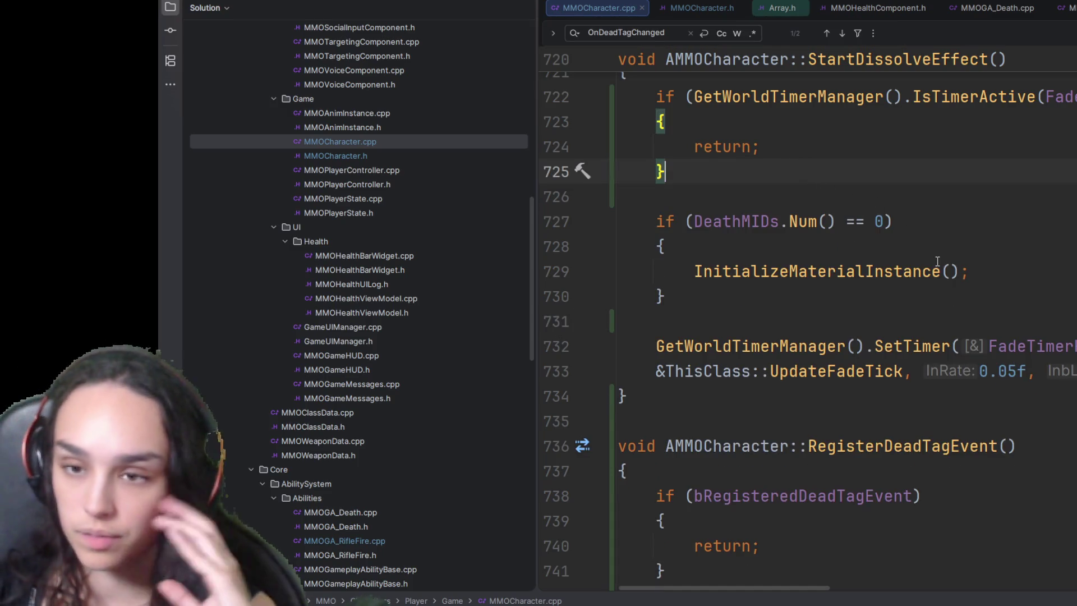
scroll(875, 252, "up", 1)
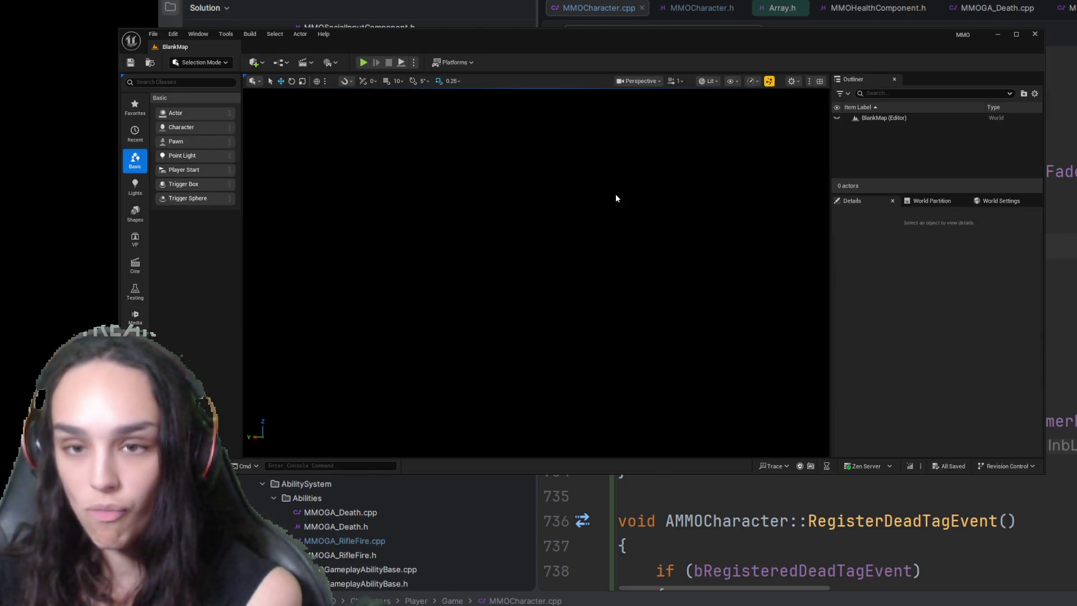
Step: Start a play session of TDMMap from the Content Drawer and focus the game
key("ctrl+space")
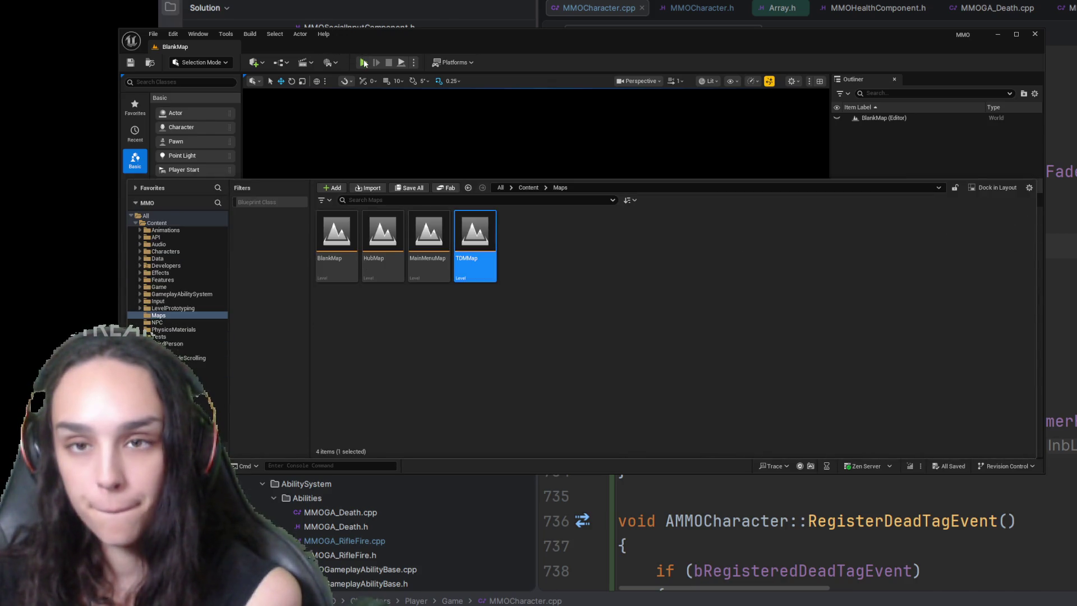
left_click(364, 62)
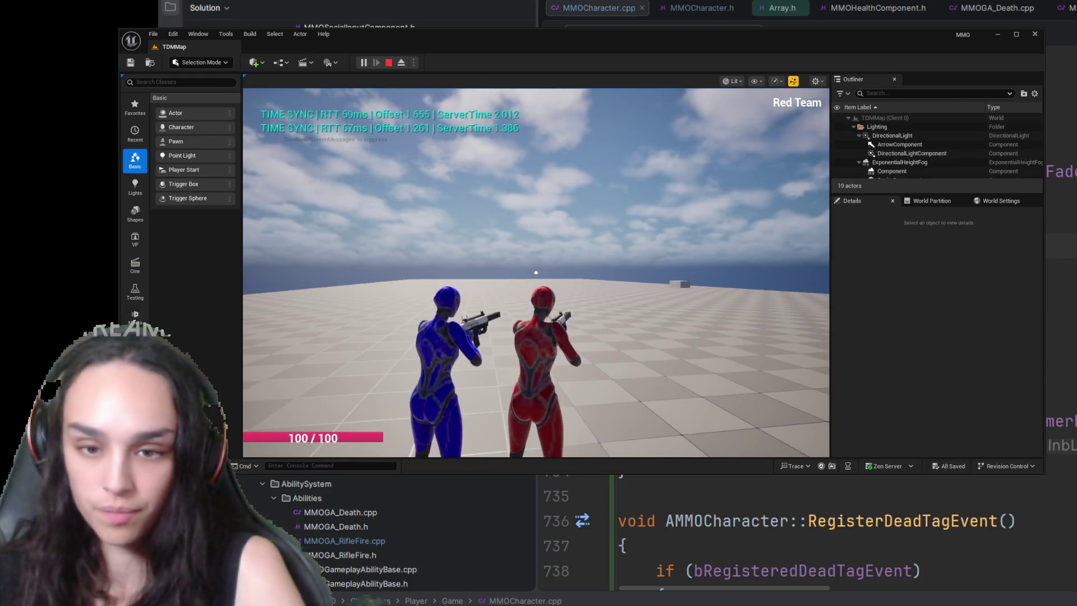
left_click(535, 272)
Step: Shoot the blue opponent to death repeatedly to watch its dissolve effect, then end play
left_click(536, 272)
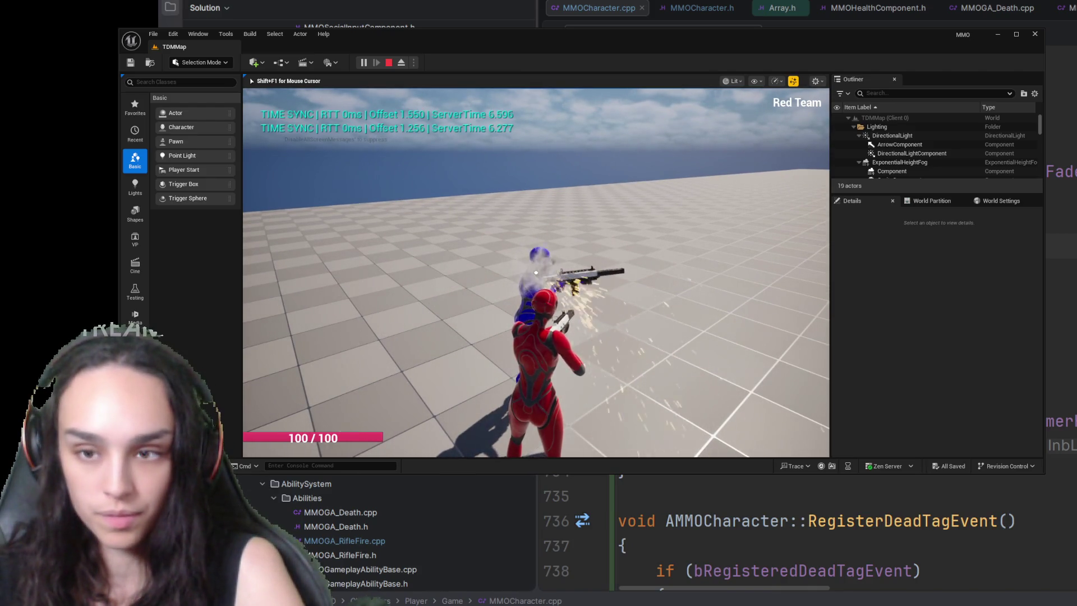
left_click(535, 272)
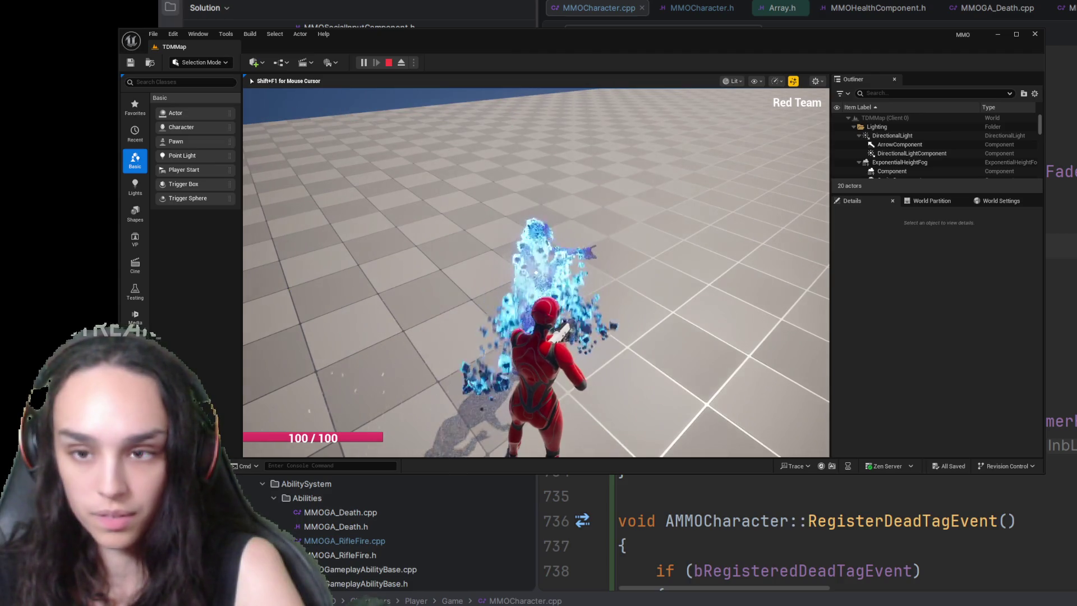
left_click(535, 271)
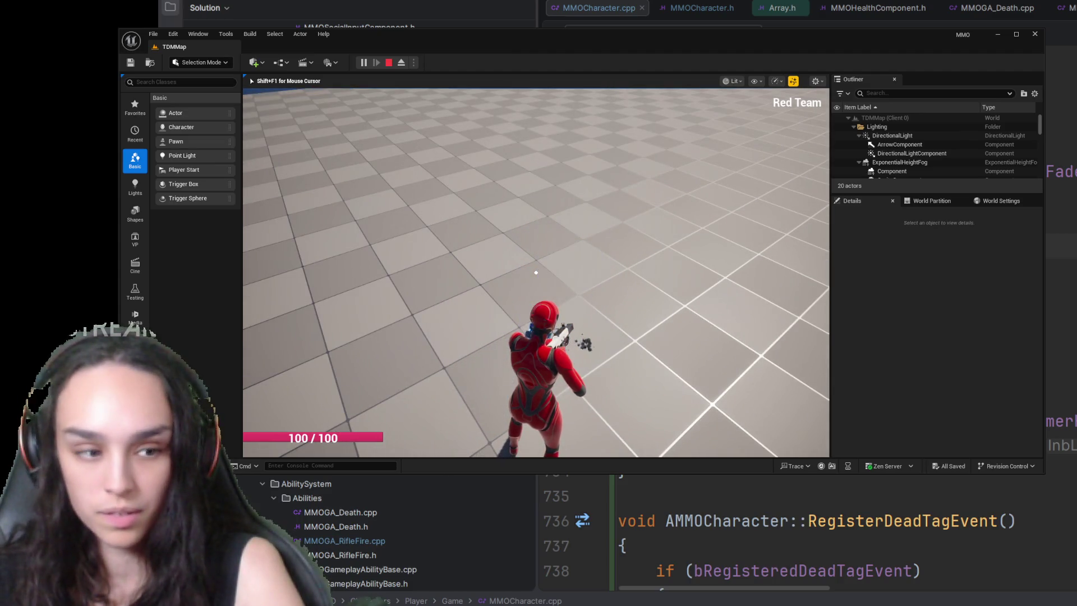
left_click(536, 272)
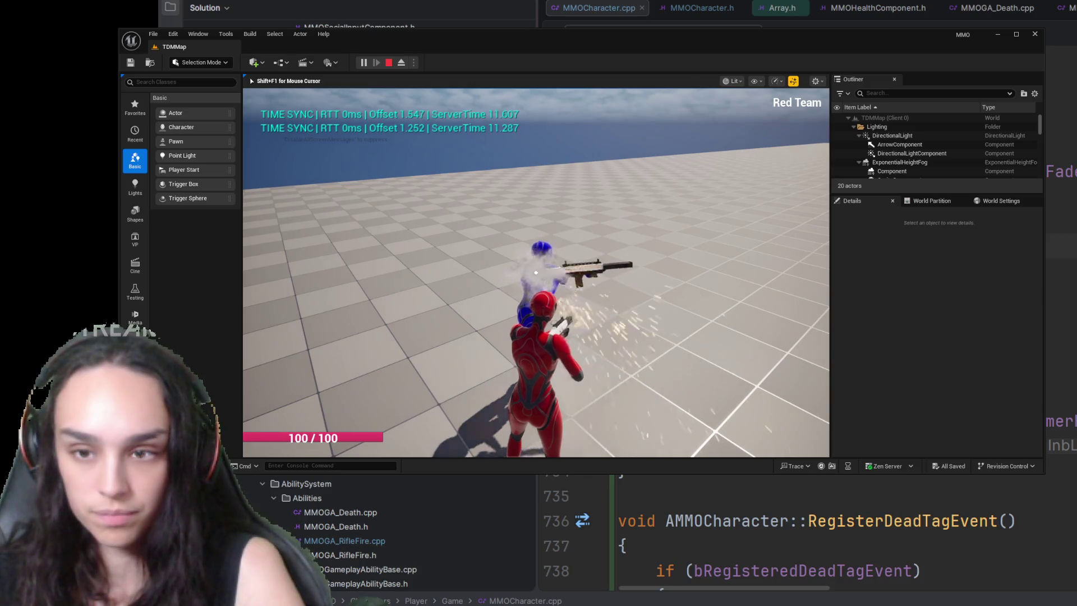
left_click(535, 272)
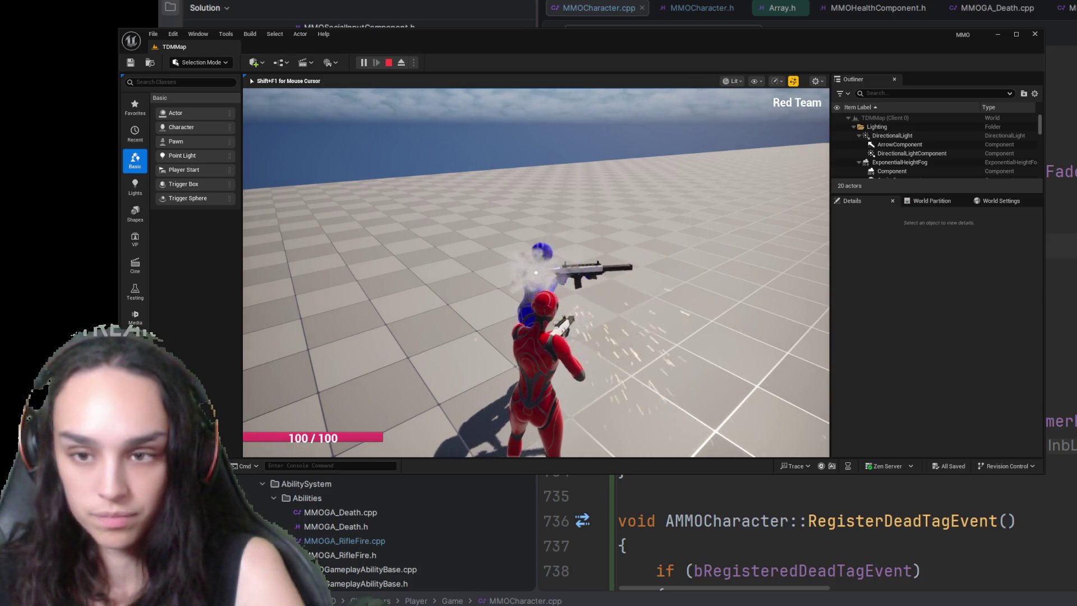
left_click(535, 272)
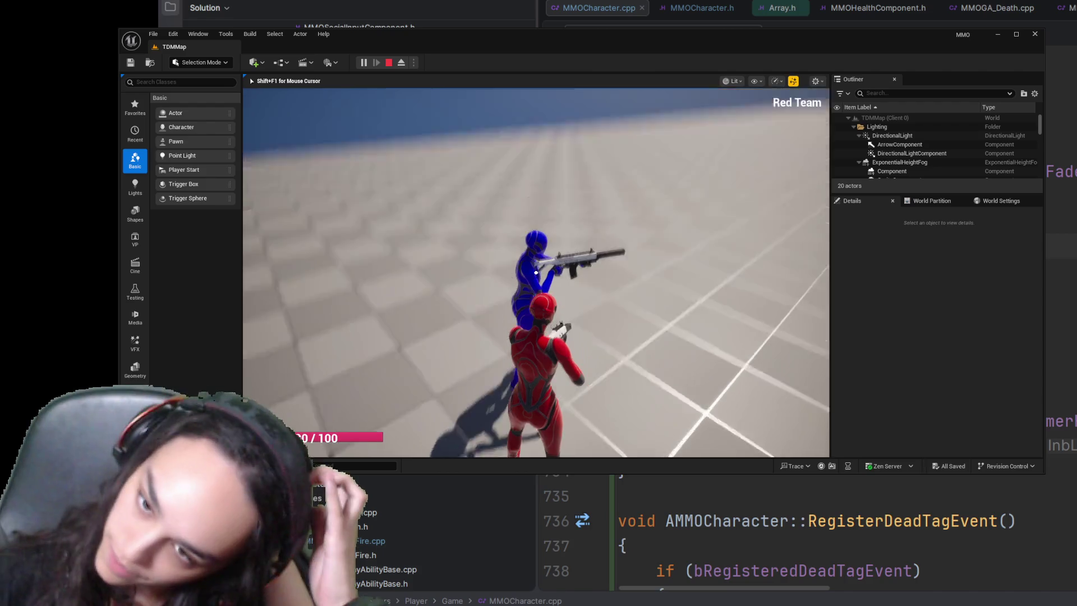
left_click(536, 271)
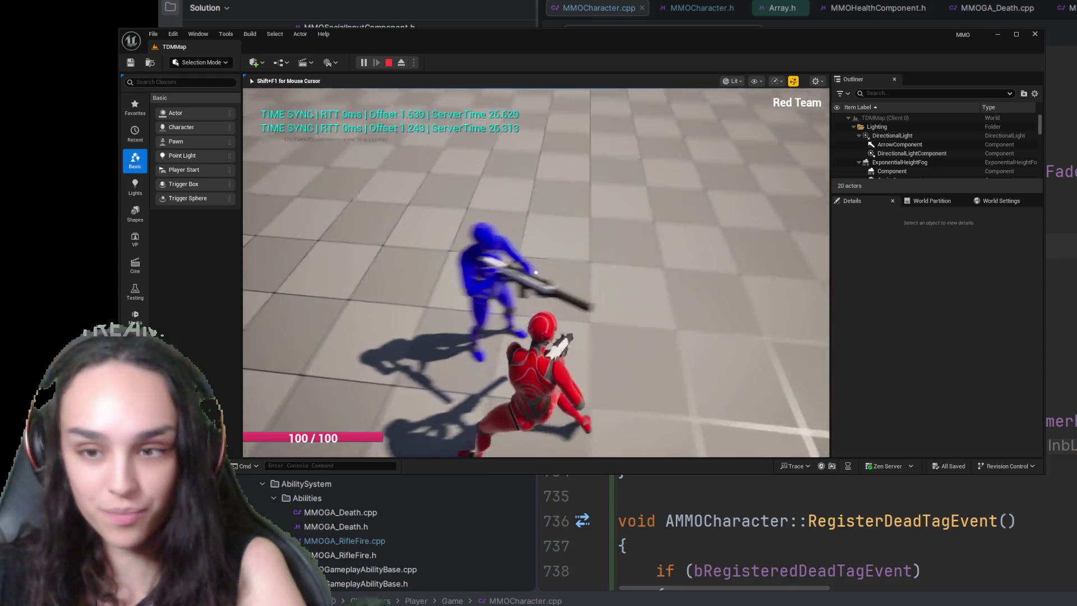
left_click(535, 272)
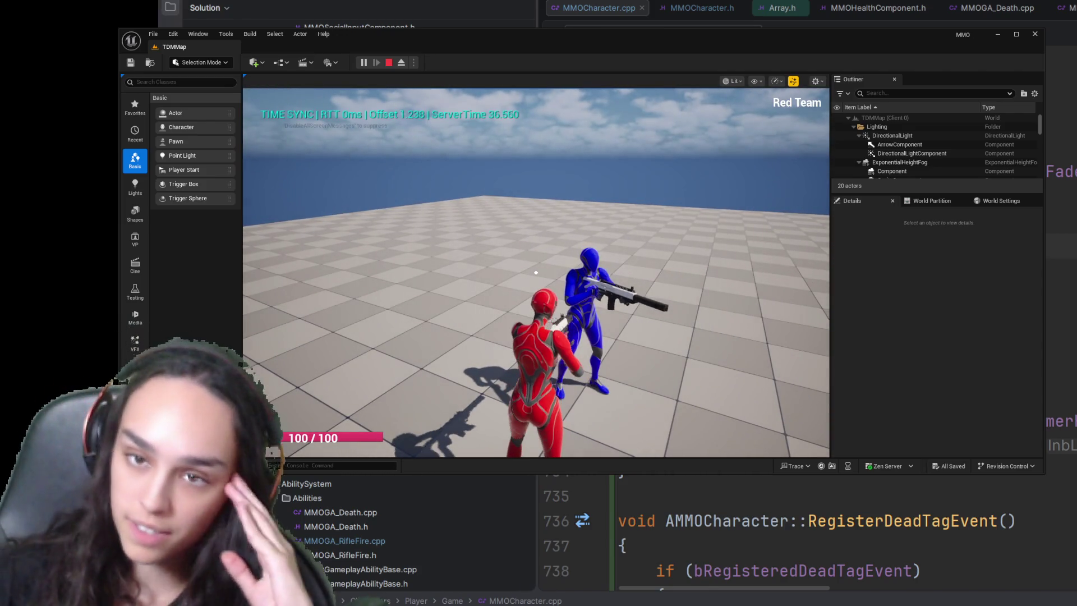
key("Escape")
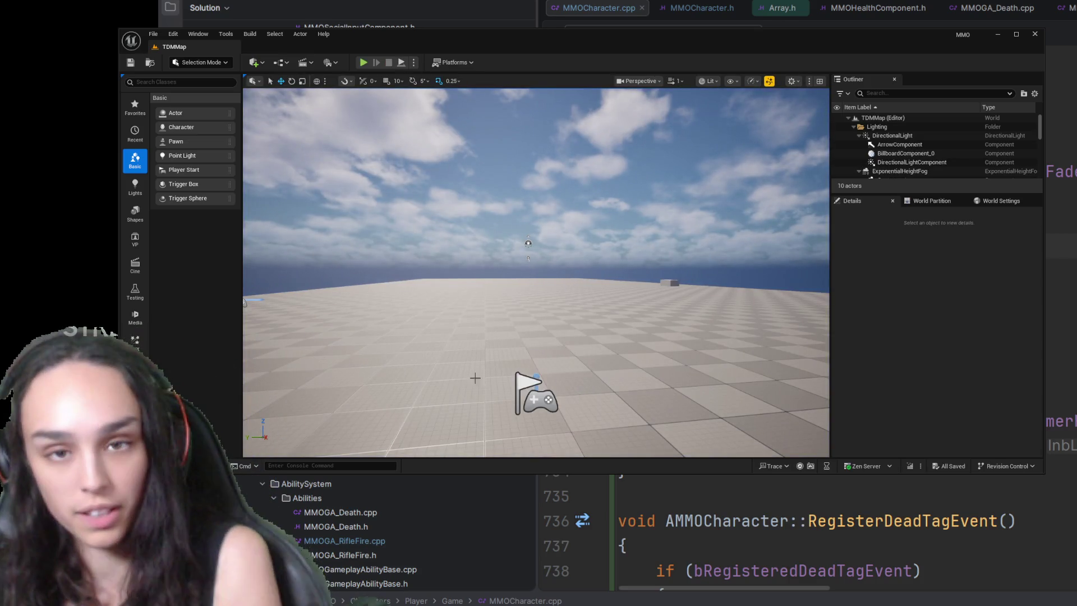
Step: Search the Content folder for 'death' to list the death-related assets
key("ctrl+space")
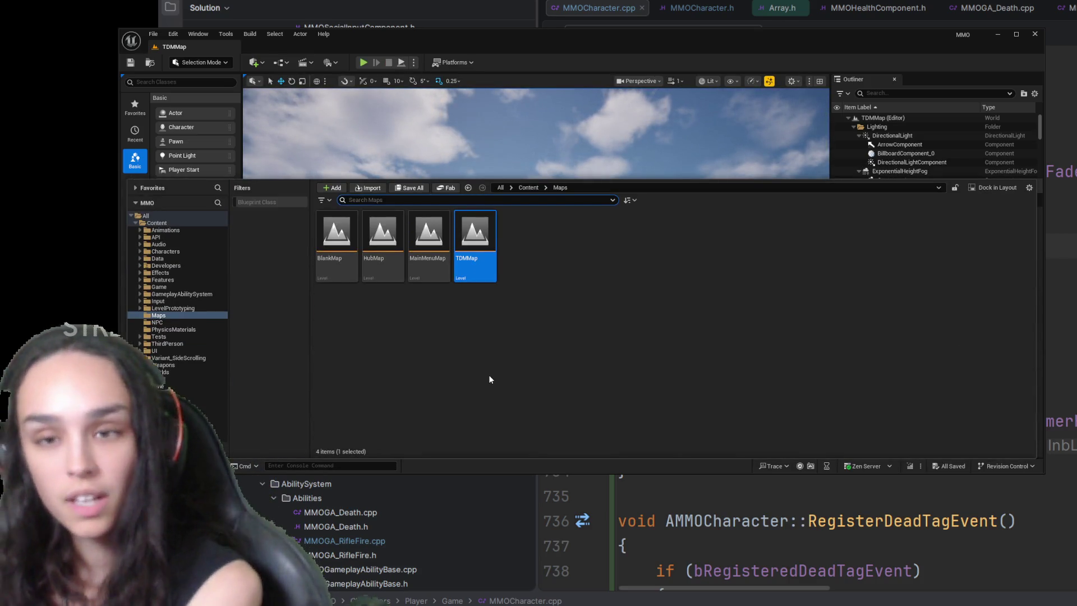
left_click(528, 187)
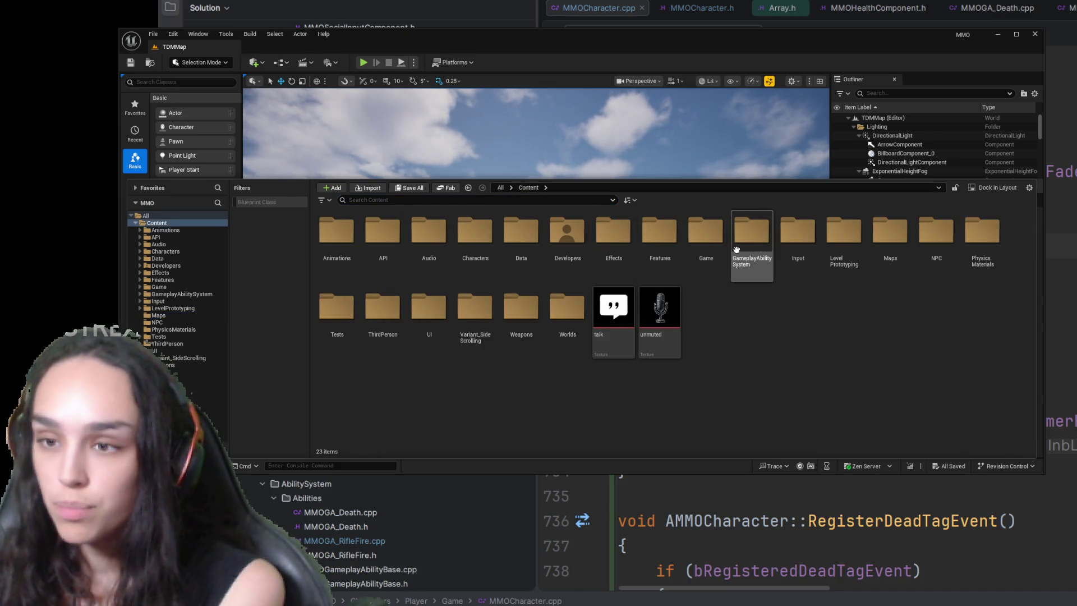
left_click(421, 199)
type("death")
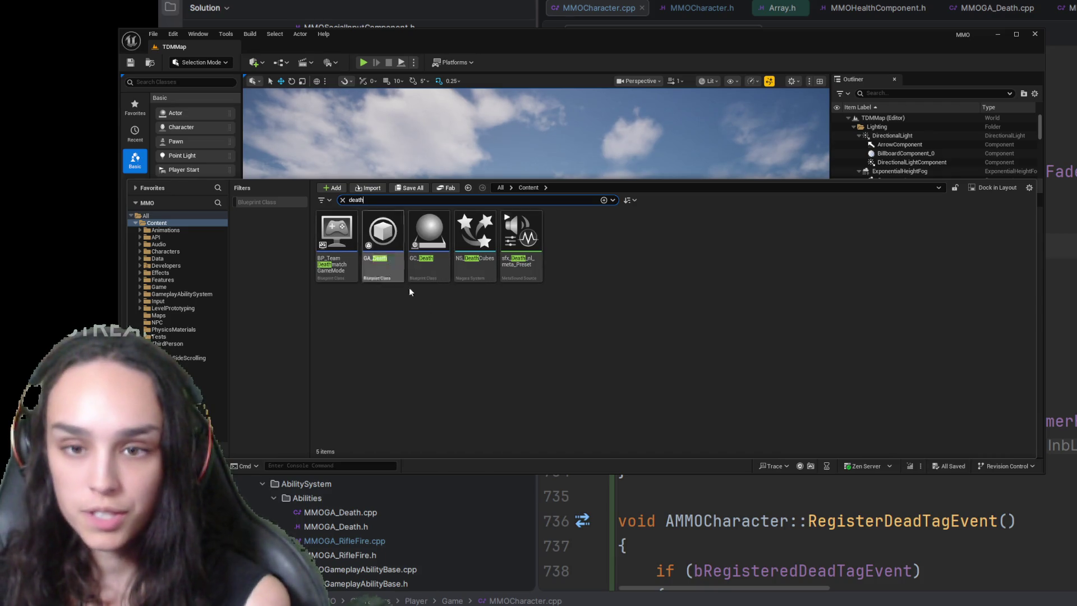
Step: Select the sfx_Death sound asset among the results and hide the Content Drawer
left_click(523, 267)
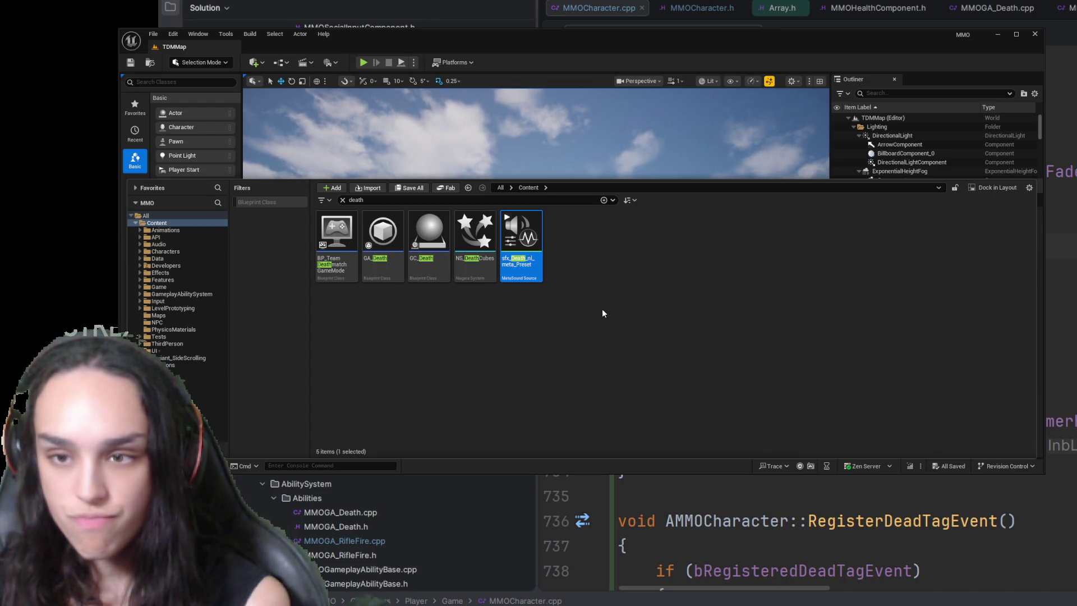
left_click(799, 250)
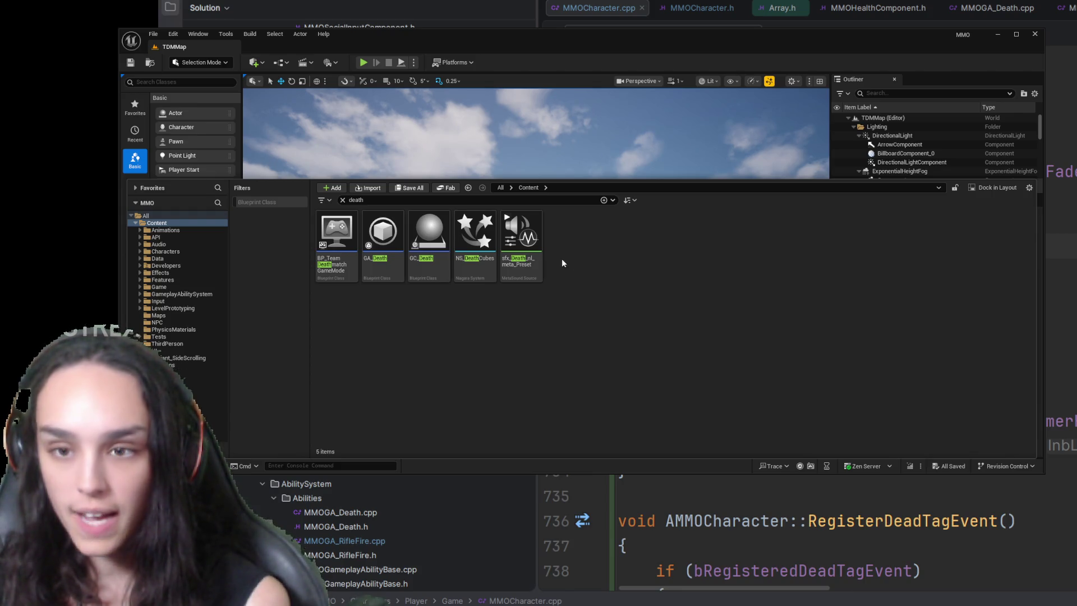
left_click(521, 244)
key("ctrl+space")
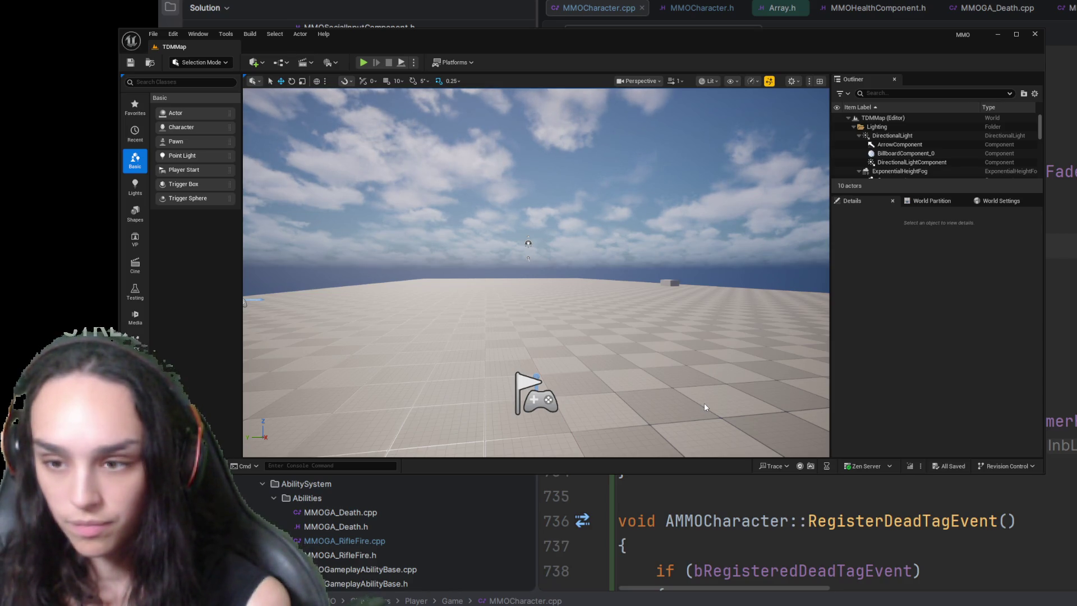
Step: Toggle the Content Drawer until the five 'death' results show again with the sound preset selected
key("ctrl+space")
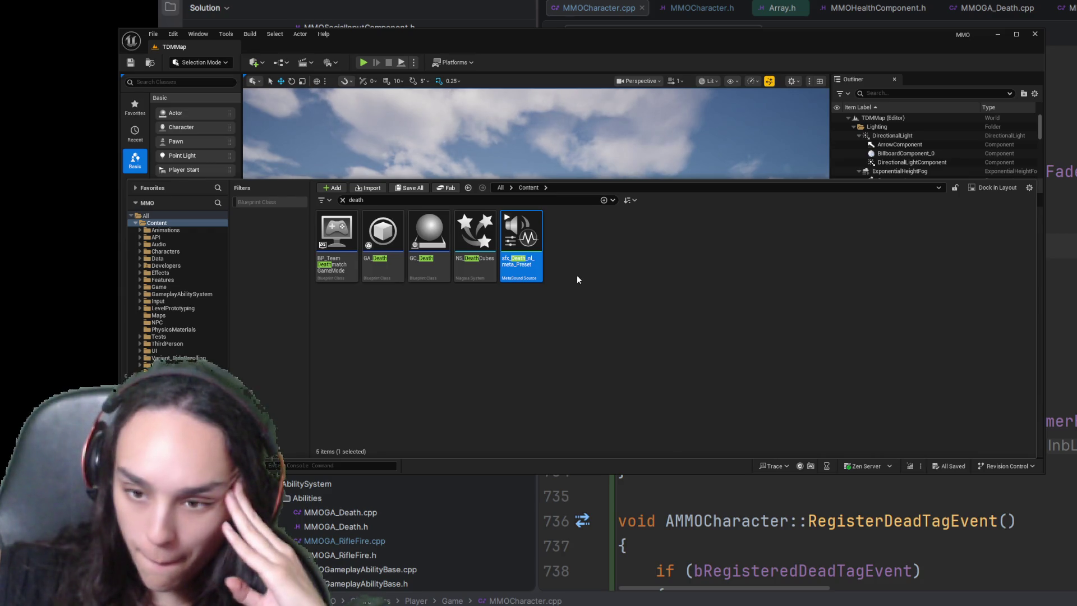
key("ctrl+space")
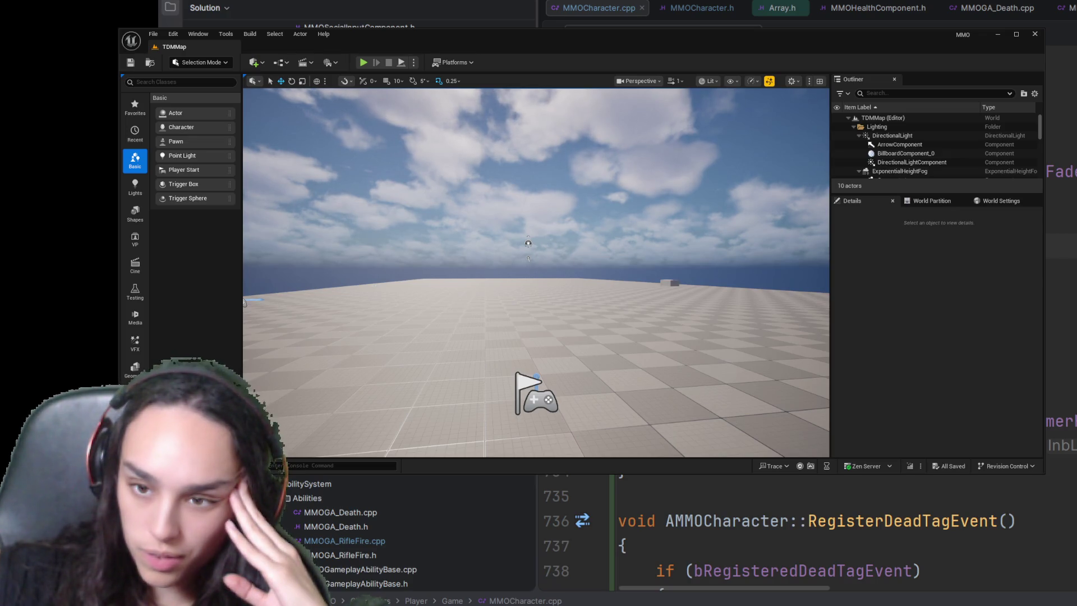
left_click(147, 465)
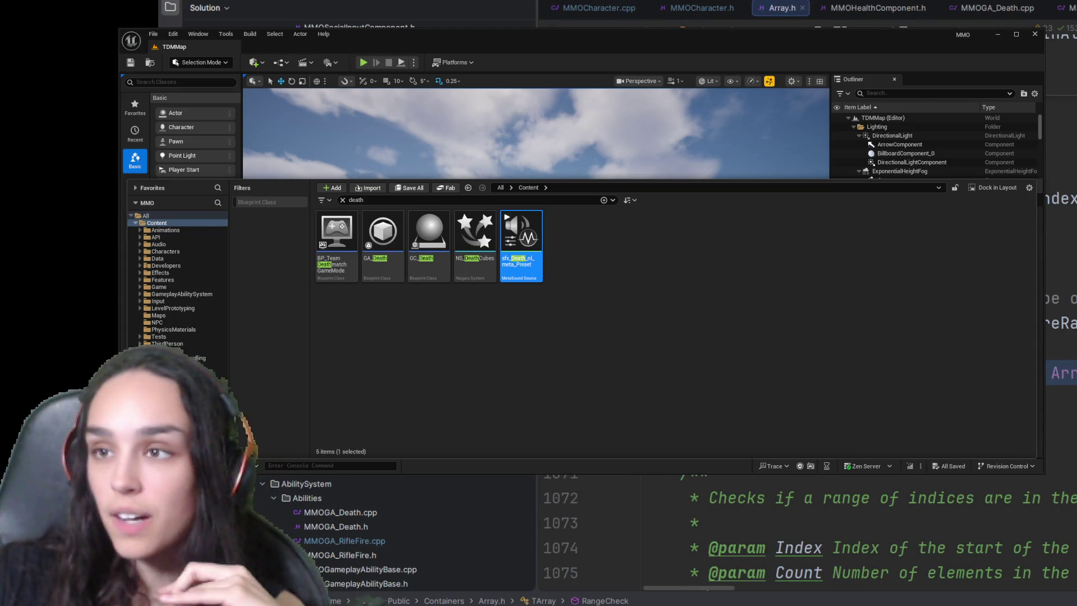
Step: Resume the debugged program from the RangeCheck breakpoint on Array.h line 1067
key("F5")
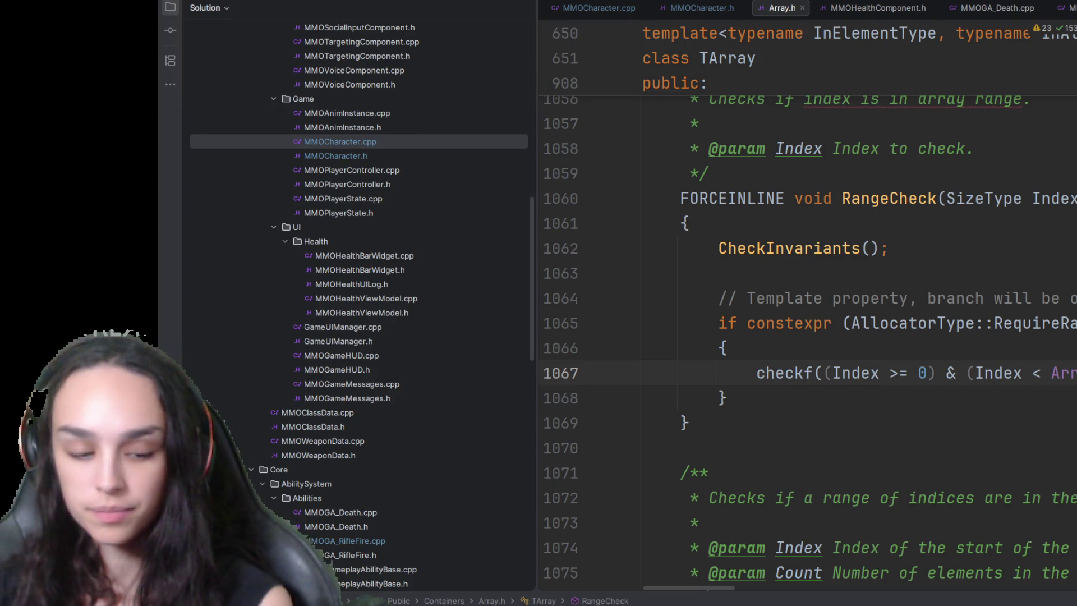
scroll(808, 337, "right", 1)
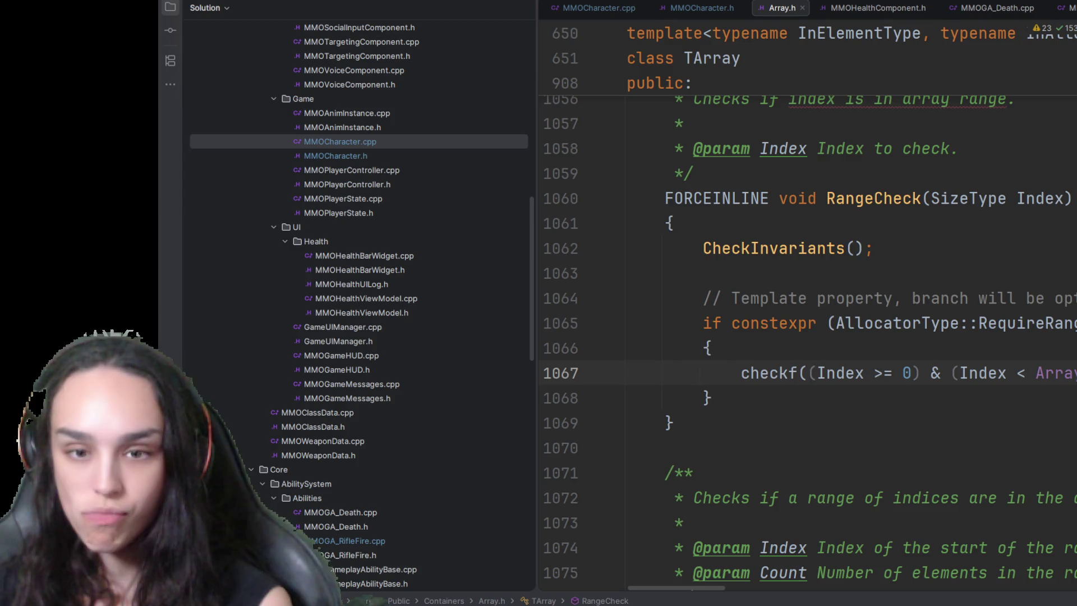
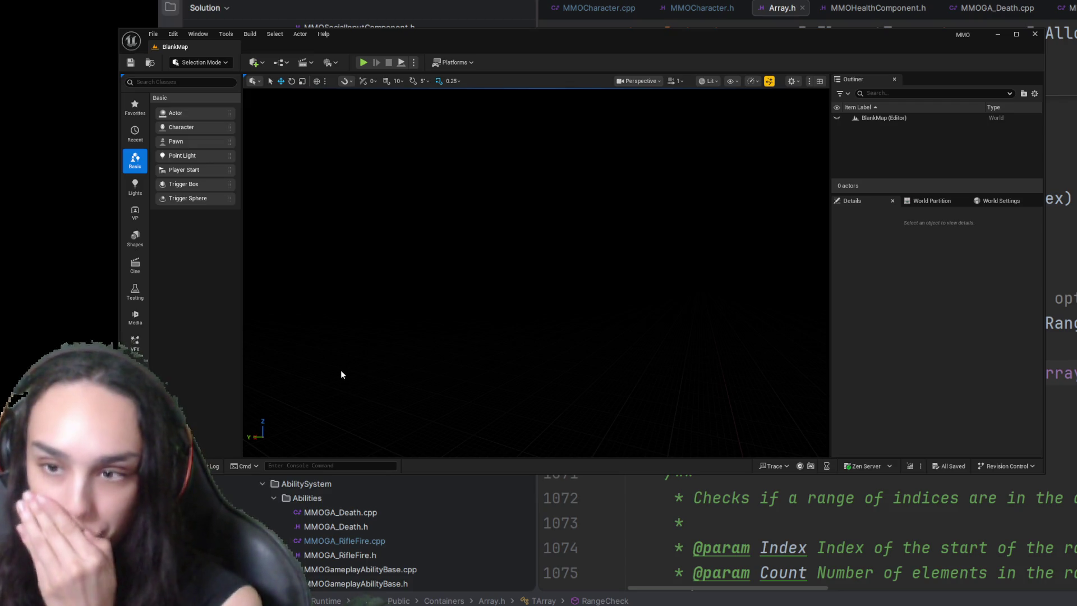
Step: Locate sfx_Death_nl_meta_Preset in the Content Drawer and open it for editing
key("ctrl+space")
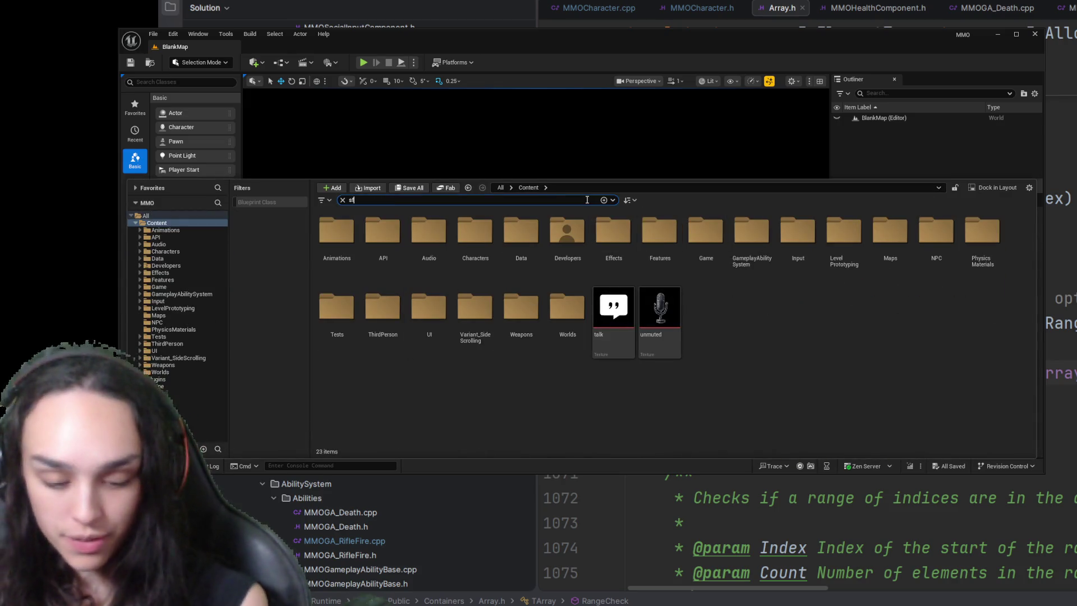
type("sfx")
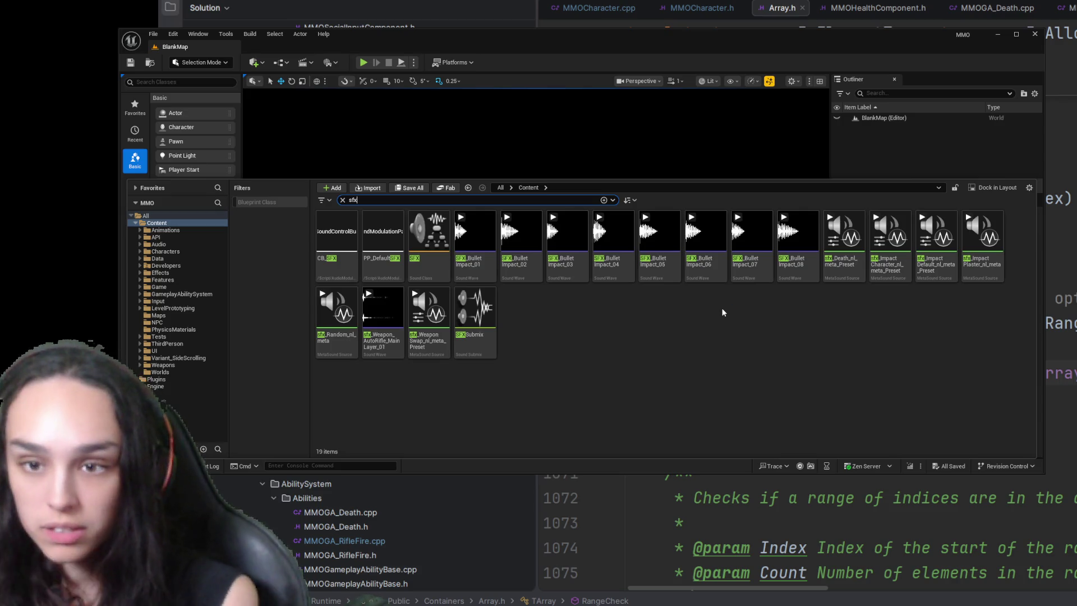
key("BackSpace")
key("BackSpace")
key("BackSpace")
type("dea")
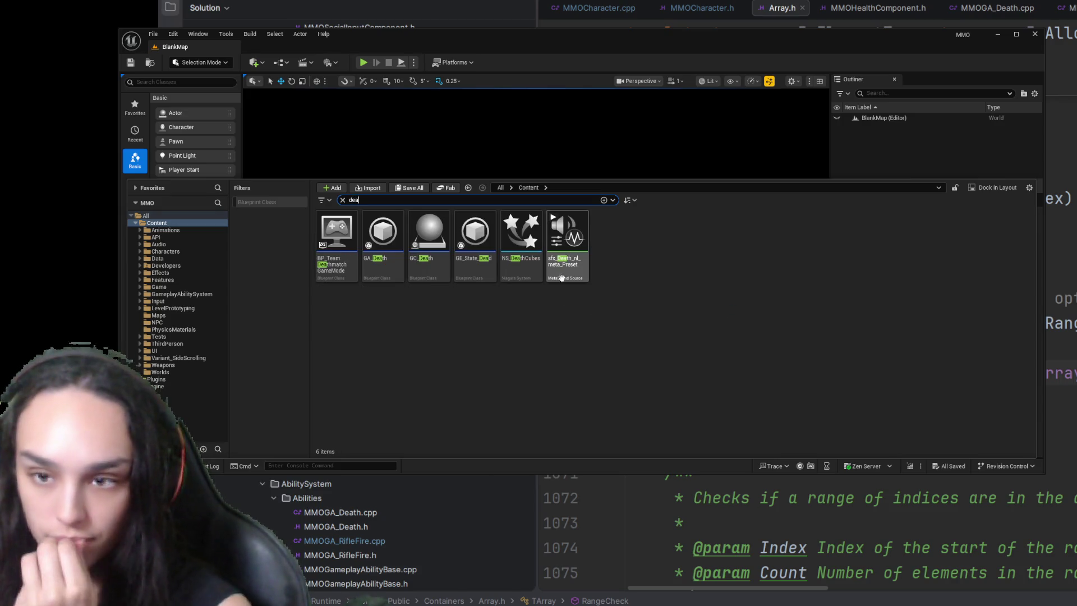
left_click(567, 276)
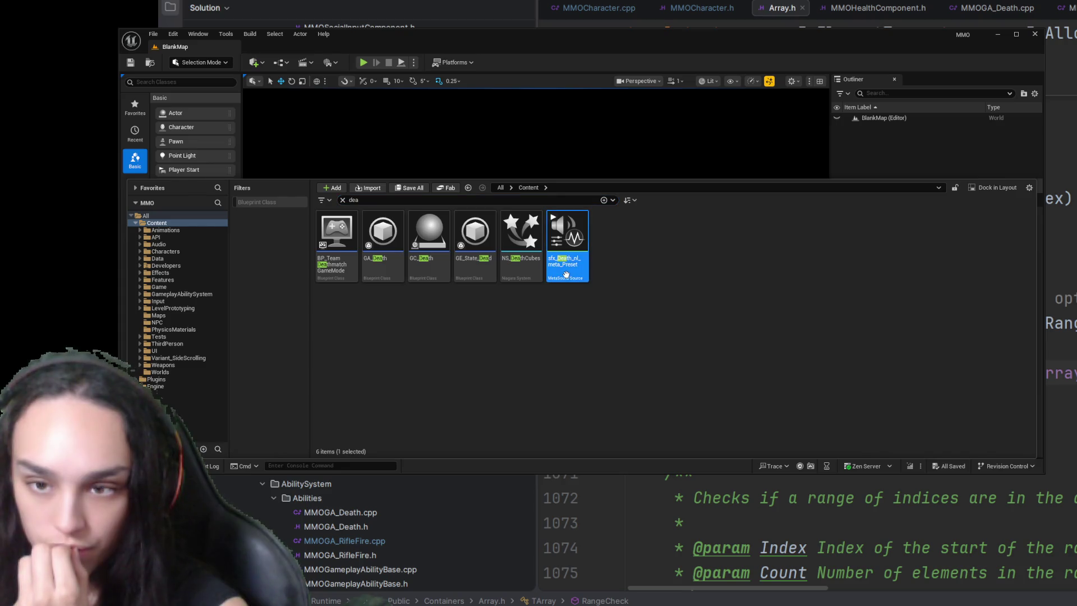
double_click(568, 278)
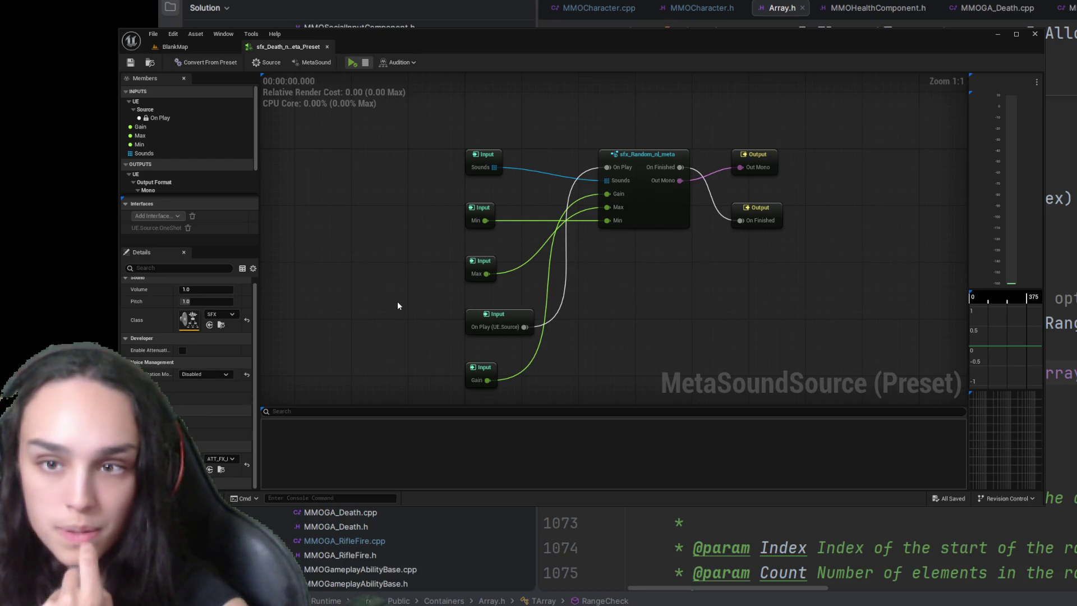
scroll(398, 305, "down", 5)
scroll(397, 306, "up", 3)
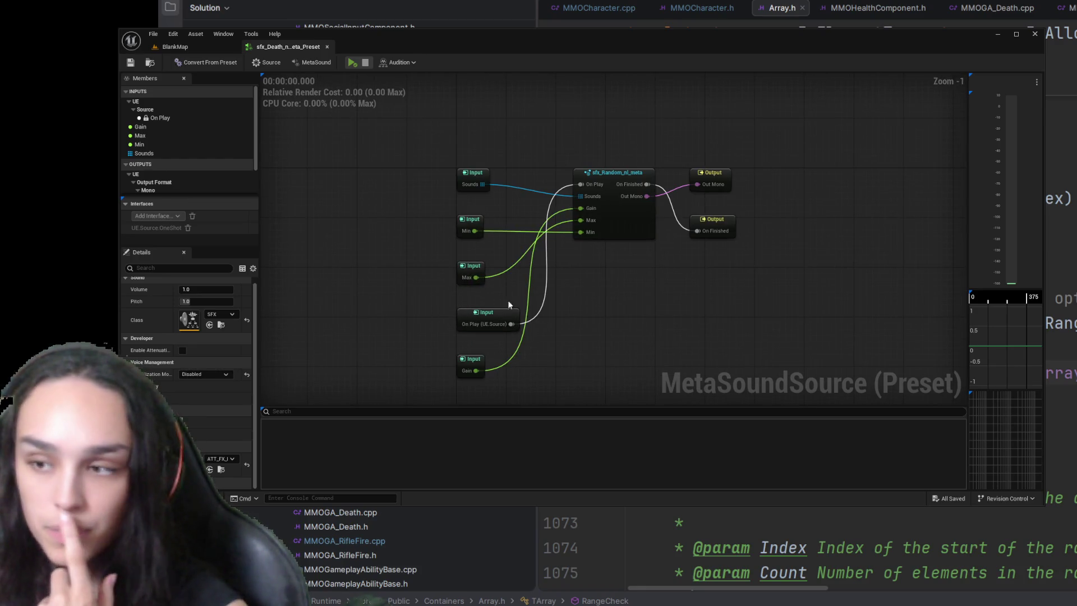
Step: Resize the MetaSound graph against the meters and give the Members list more room
mouse_move(969, 301)
left_mouse_down()
mouse_move(931, 267)
mouse_move(844, 267)
left_mouse_up()
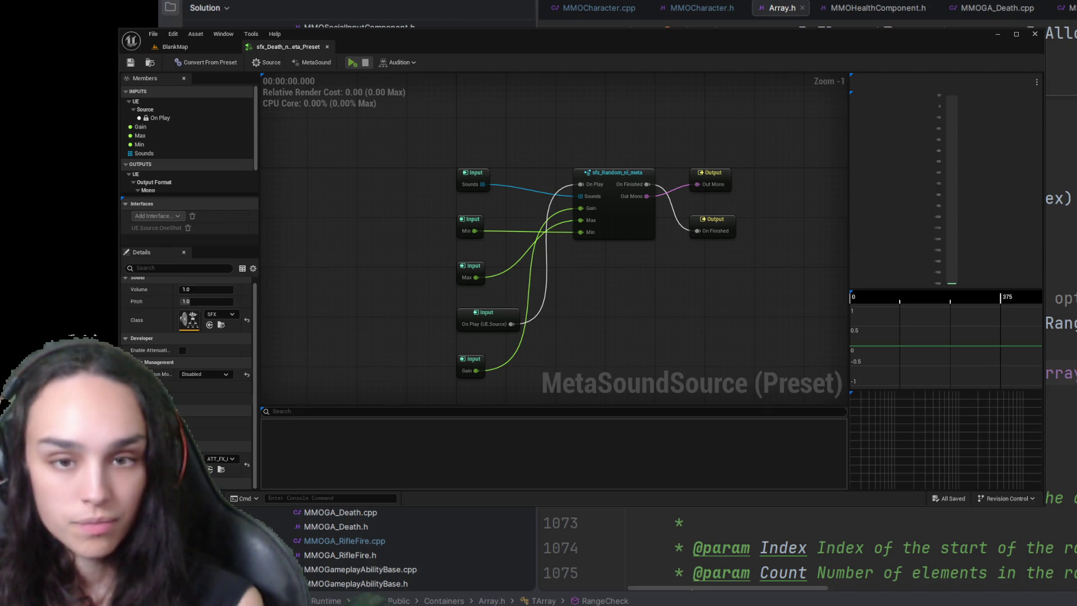
scroll(192, 189, "down", 2)
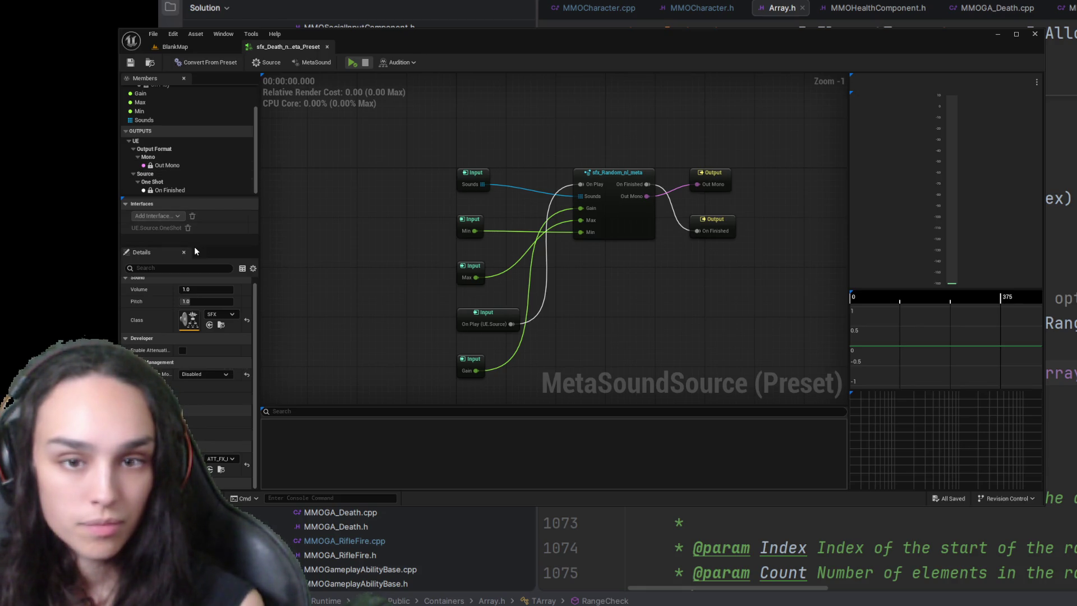
left_click_drag(194, 246, 195, 287)
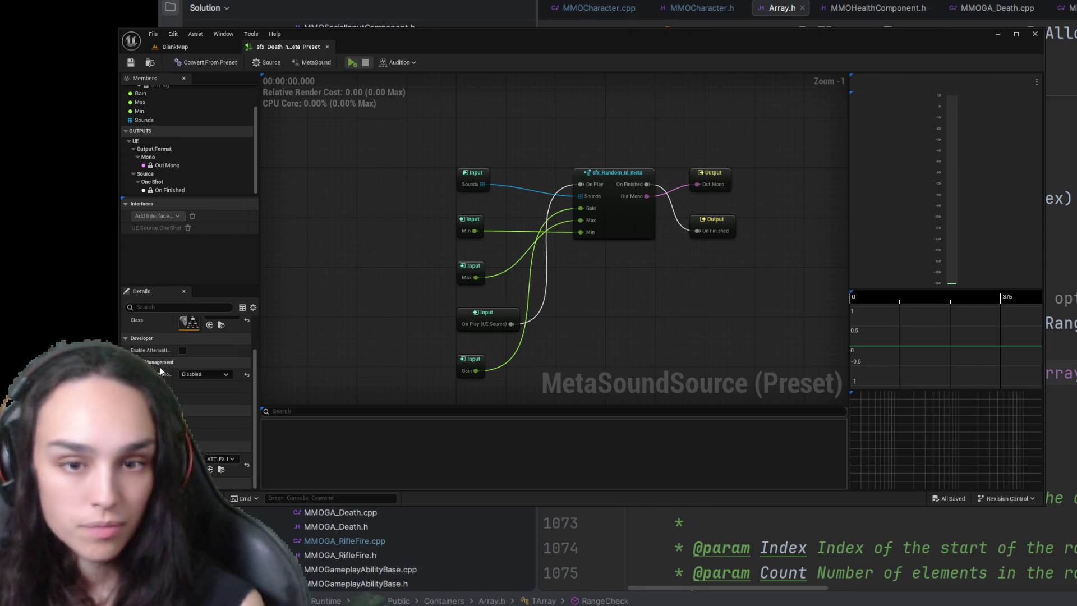
scroll(159, 367, "up", 1)
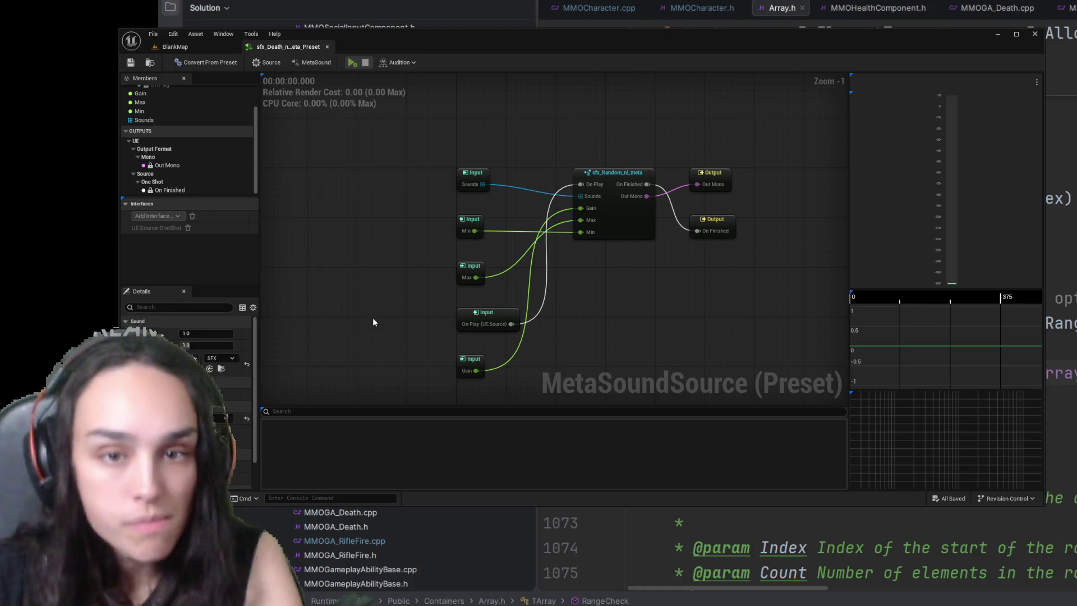
scroll(217, 337, "down", 1)
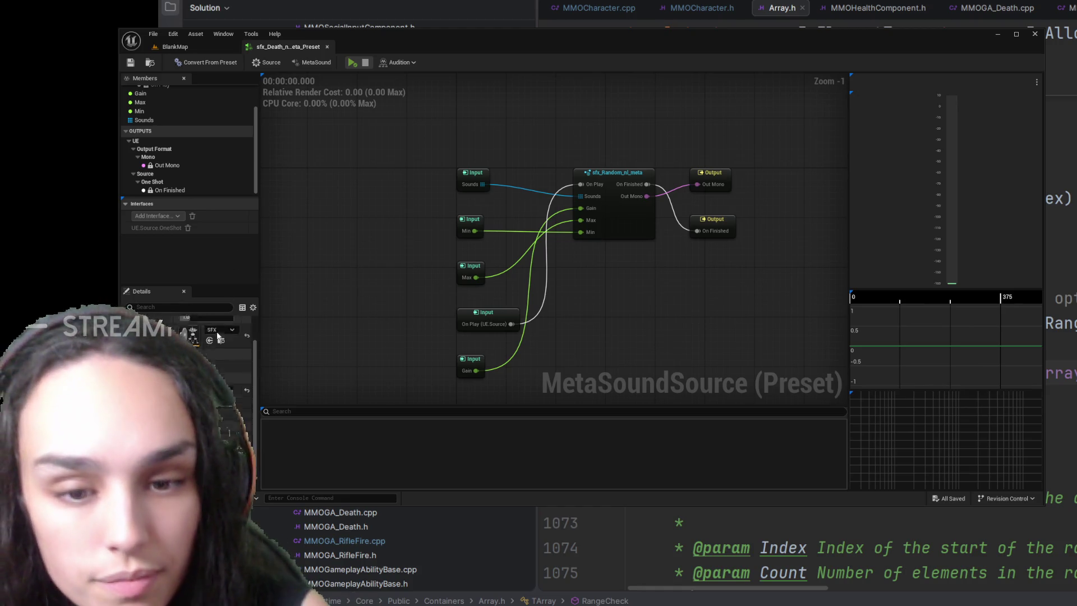
scroll(217, 337, "down", 1)
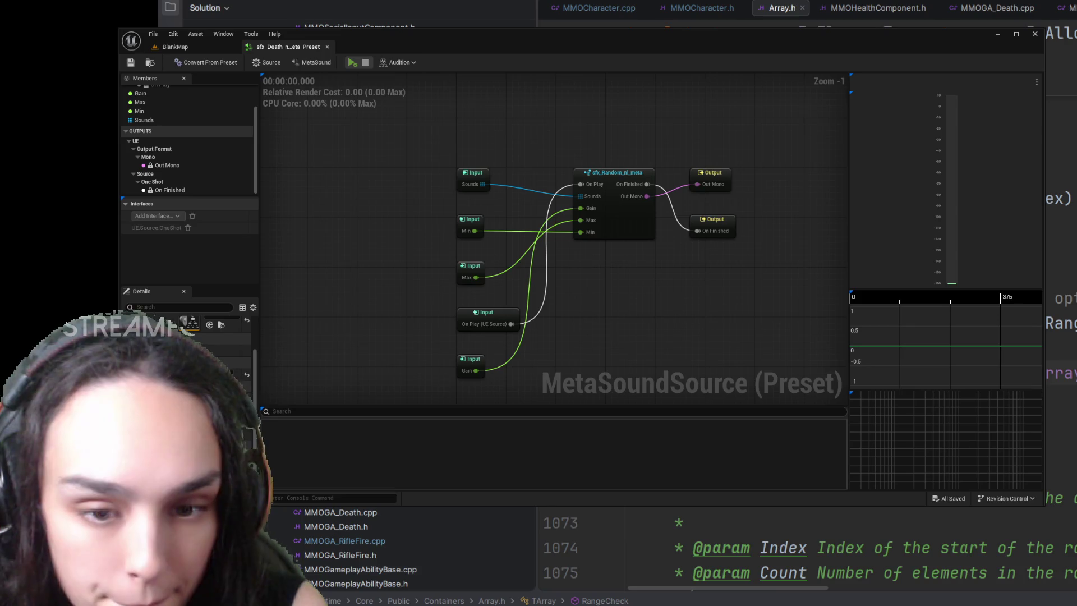
scroll(217, 337, "up", 2)
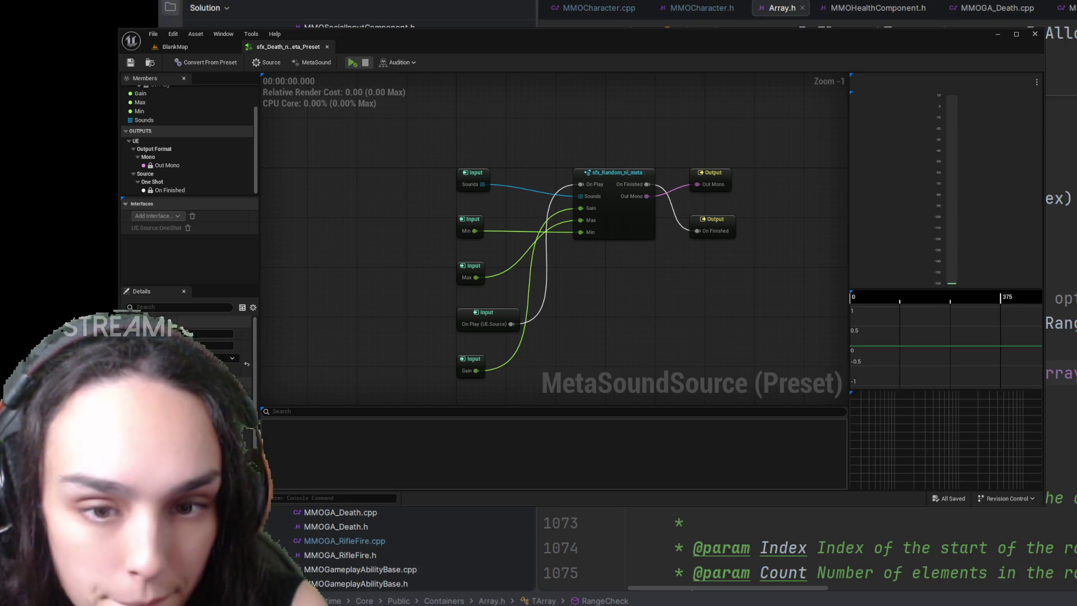
Step: Inspect the Sounds input's properties, adjusting the side panel widths to read them
left_click(168, 119)
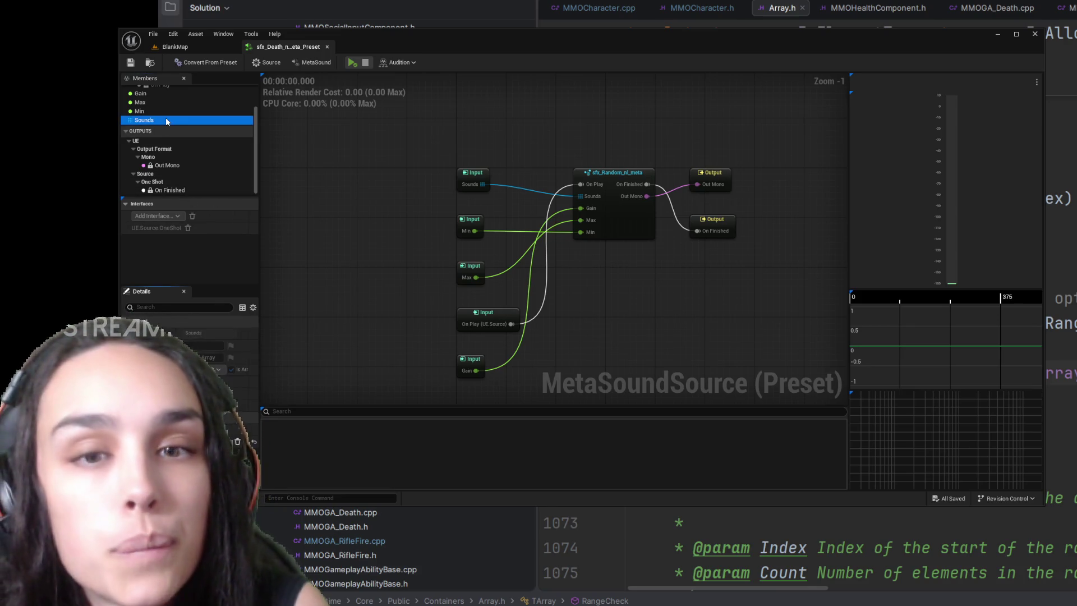
left_click(178, 219)
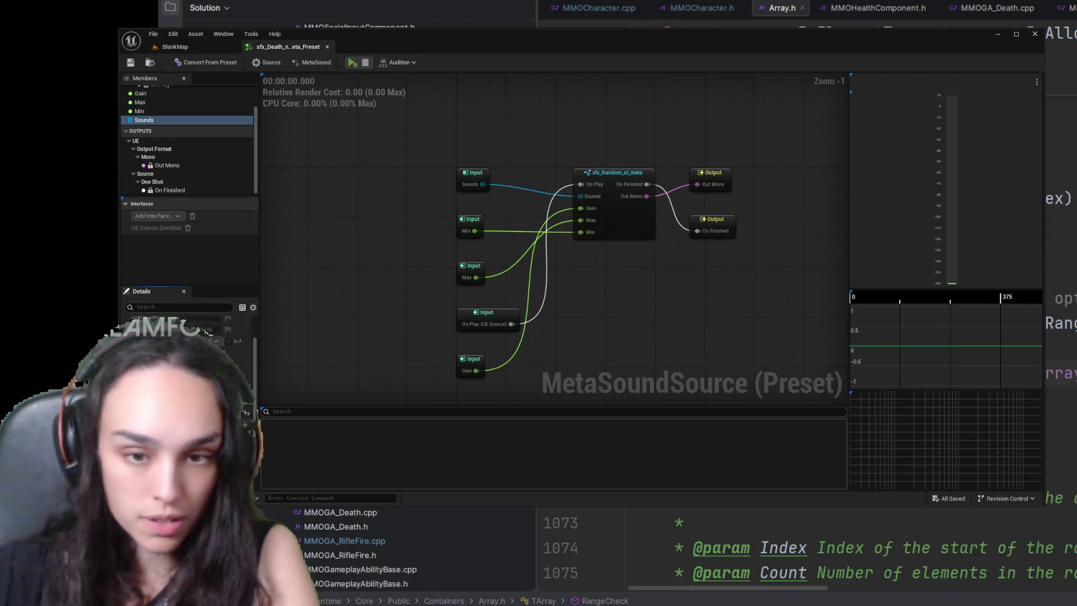
mouse_move(260, 409)
left_mouse_down()
mouse_move(408, 410)
mouse_move(312, 422)
left_mouse_up()
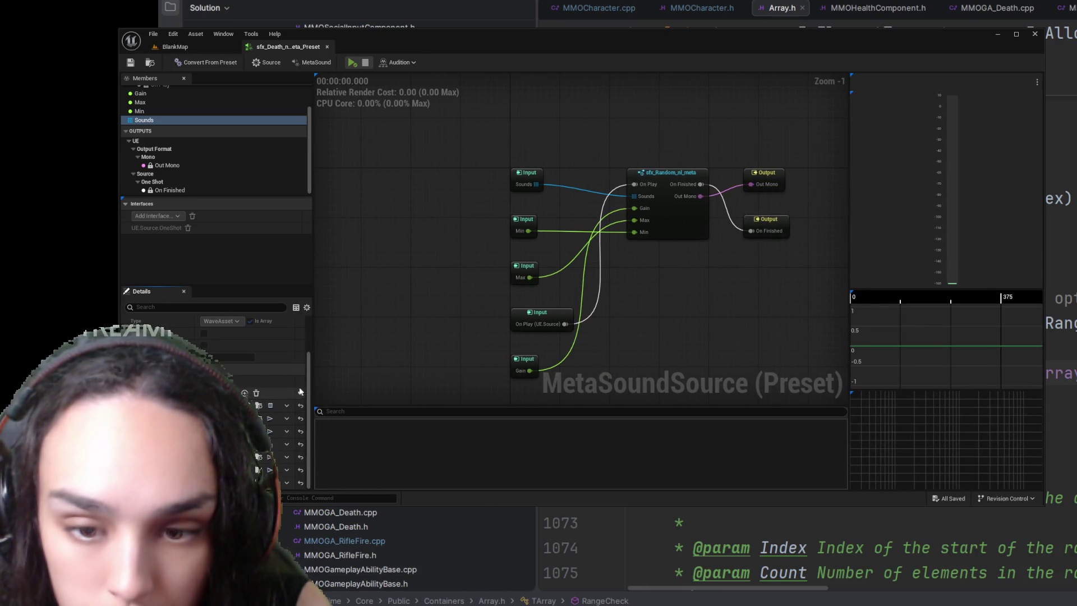
left_click_drag(312, 385, 286, 385)
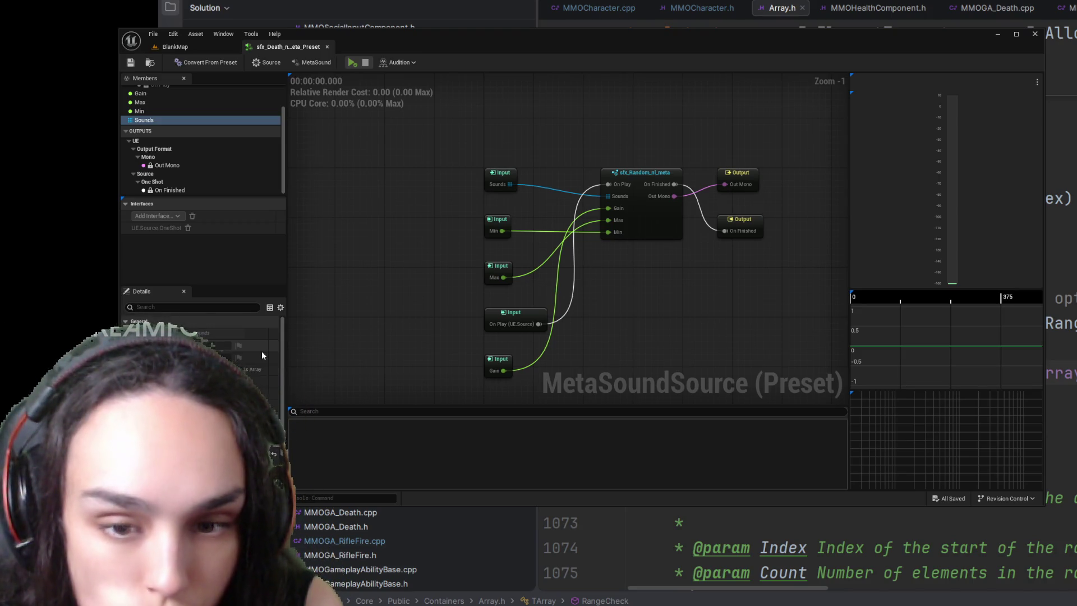
scroll(262, 351, "up", 2)
scroll(184, 134, "up", 2)
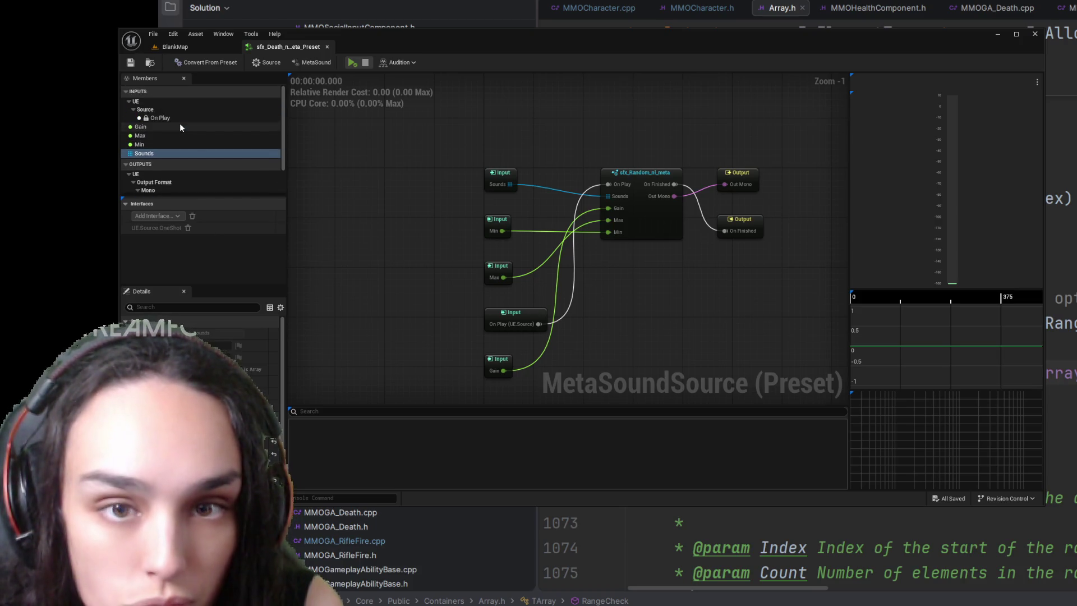
Step: Inspect the Gain input's properties, then go back to the BlankMap level
left_click(177, 124)
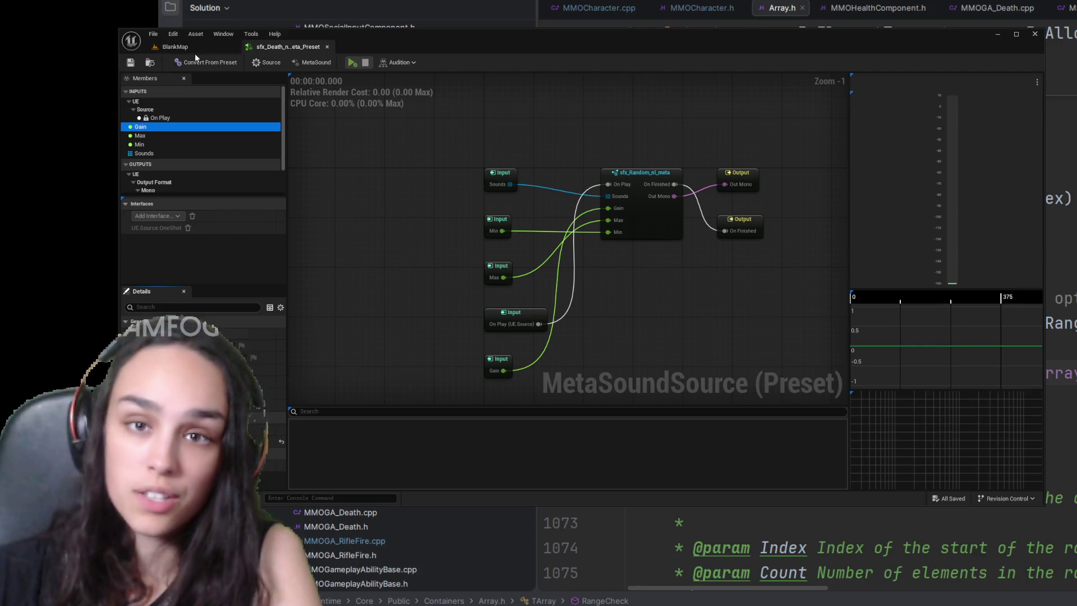
left_click(176, 47)
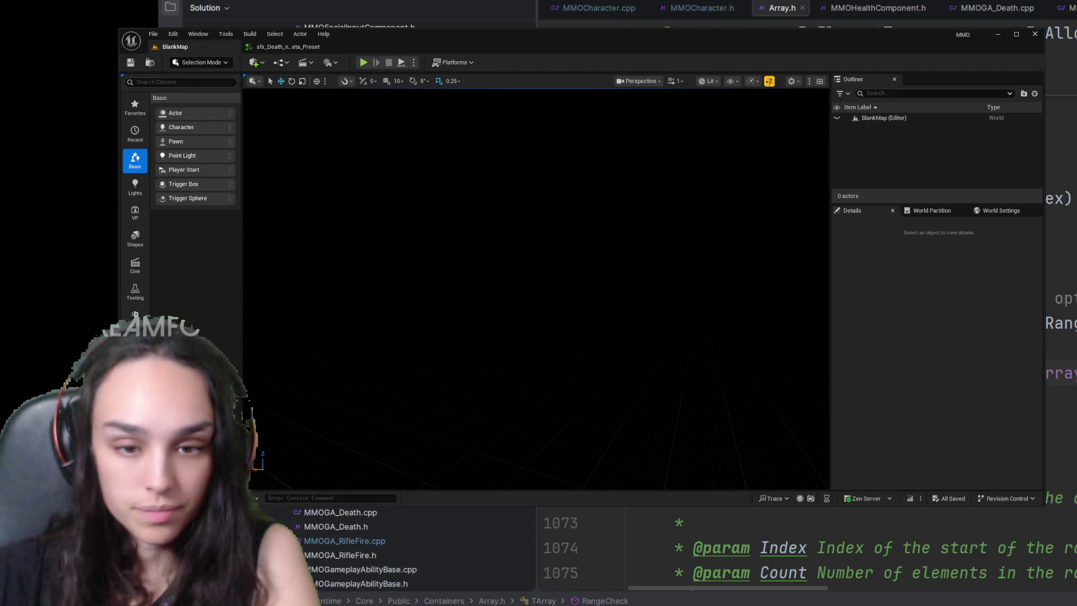
Step: Clear the search filter and browse into GameplayAbilitySystem's GameplayCues folder
key("ctrl+space")
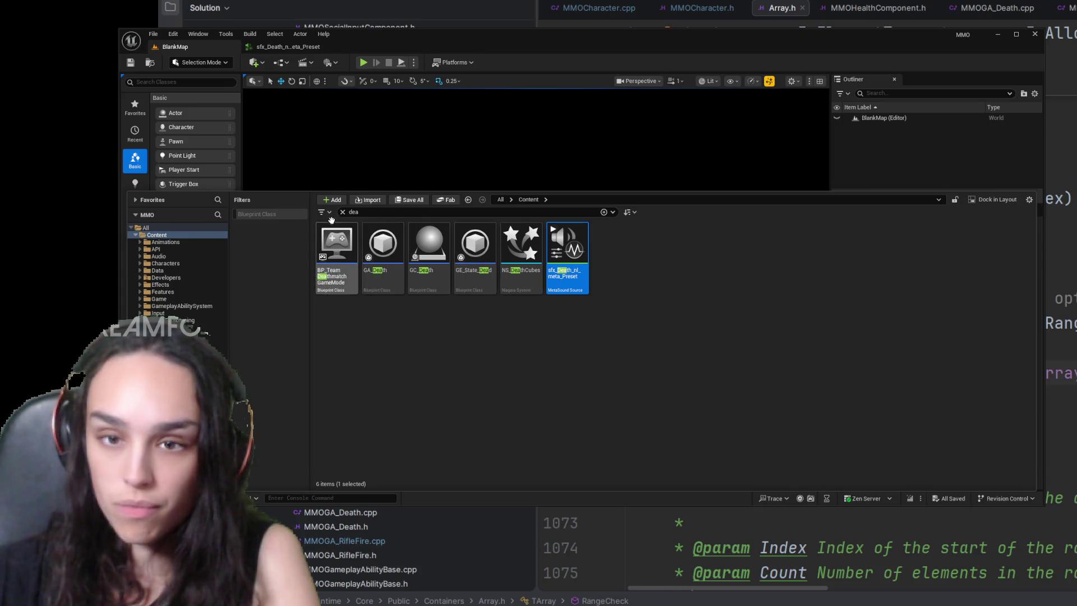
left_click(343, 212)
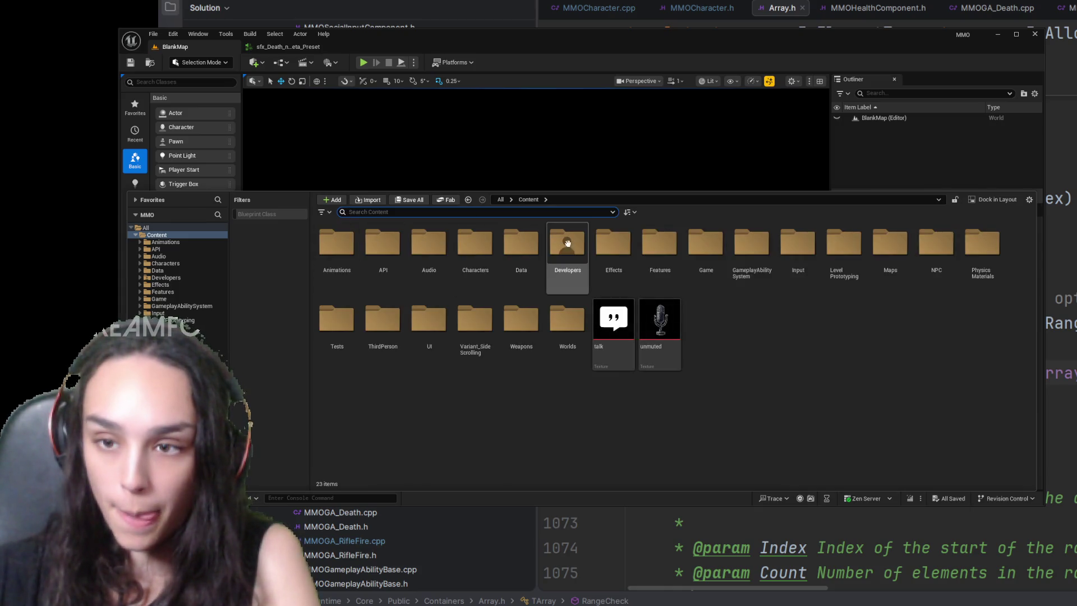
double_click(752, 246)
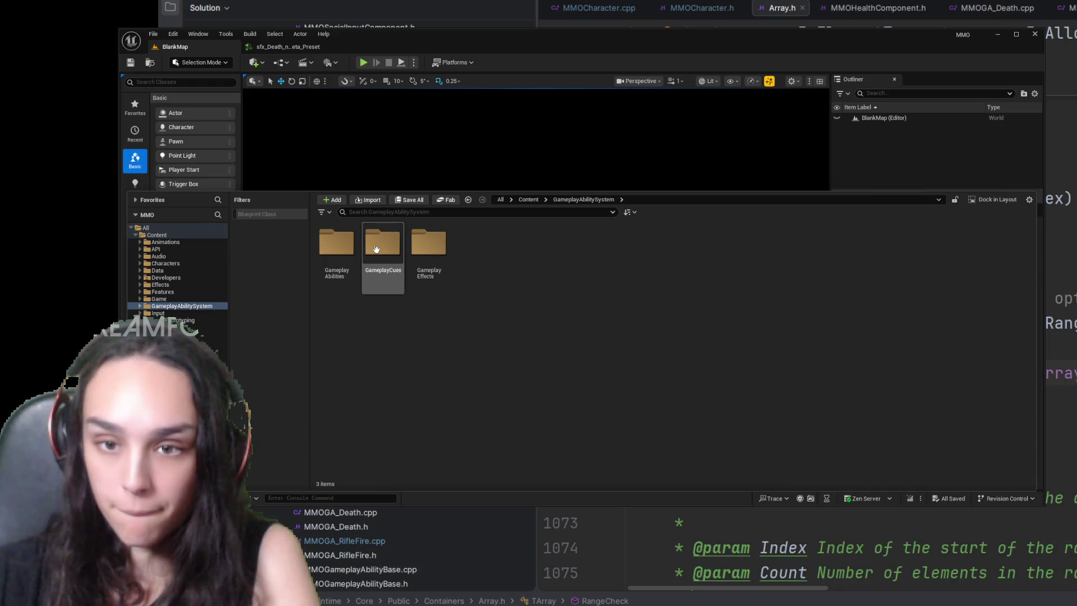
double_click(383, 248)
Step: Open the GC_Death gameplay cue from the Combat folder
double_click(337, 248)
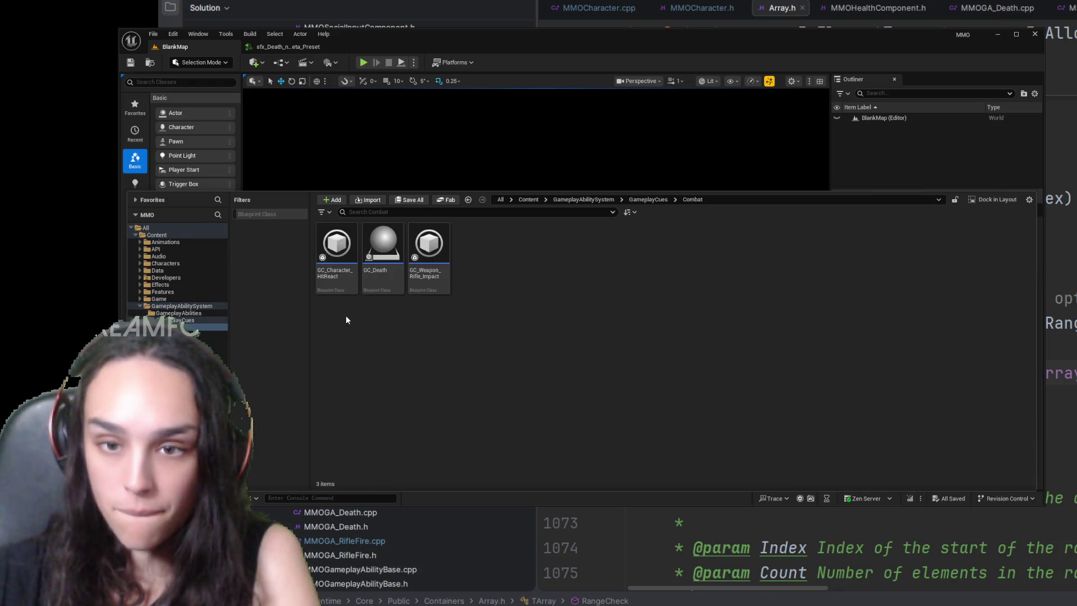
left_click(391, 287)
double_click(392, 289)
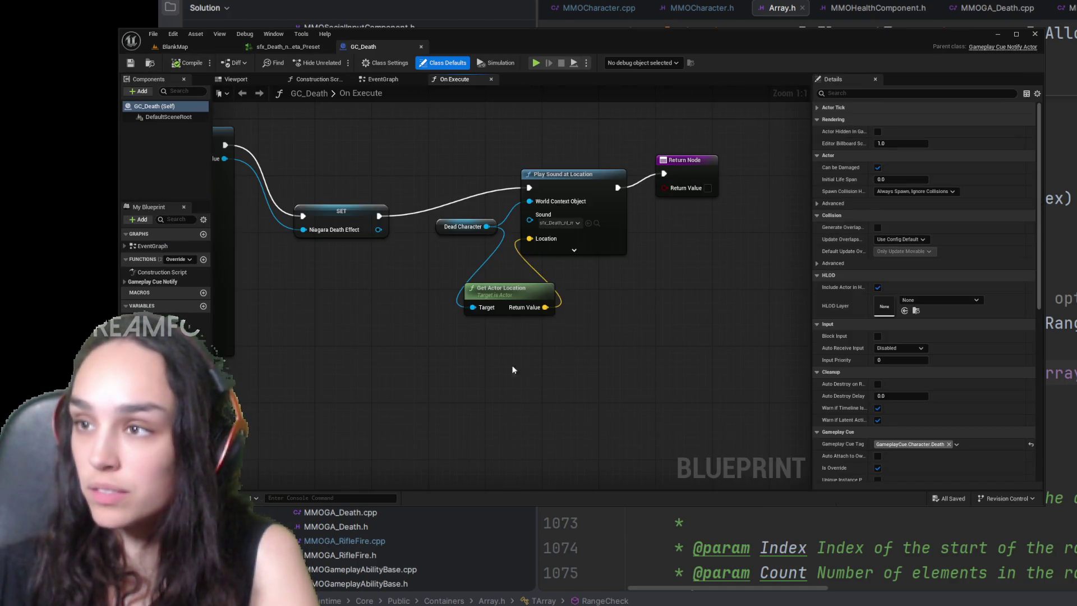
Step: Expand Play Sound at Location's extra inputs and move it and the Return Node up-right
mouse_move(589, 253)
left_mouse_down()
mouse_move(558, 281)
mouse_move(579, 272)
left_mouse_up()
left_click(543, 278)
left_click_drag(538, 193, 559, 157)
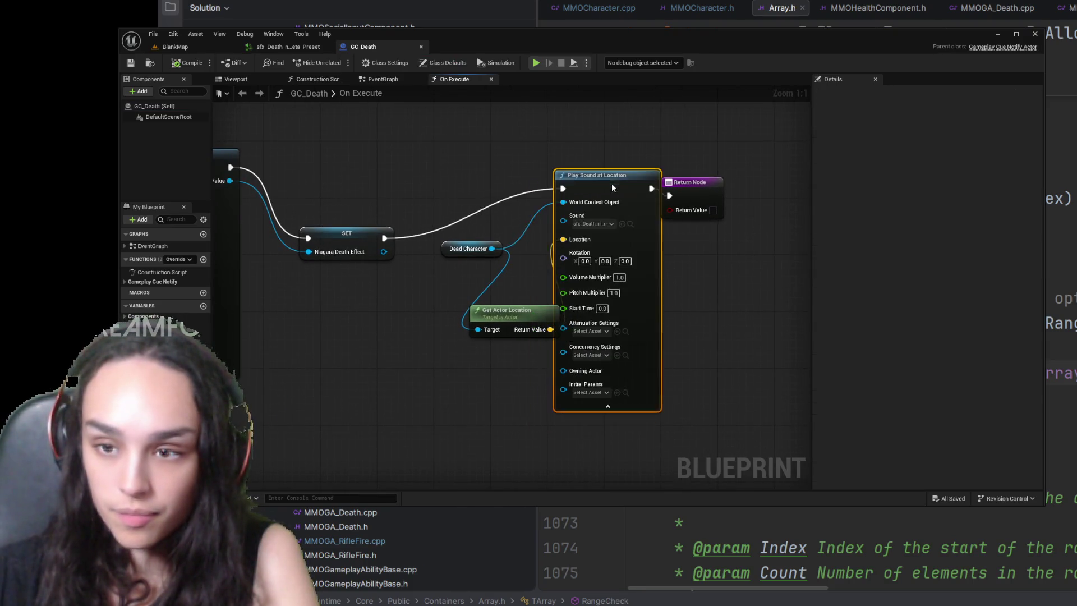
left_click_drag(685, 188, 763, 174)
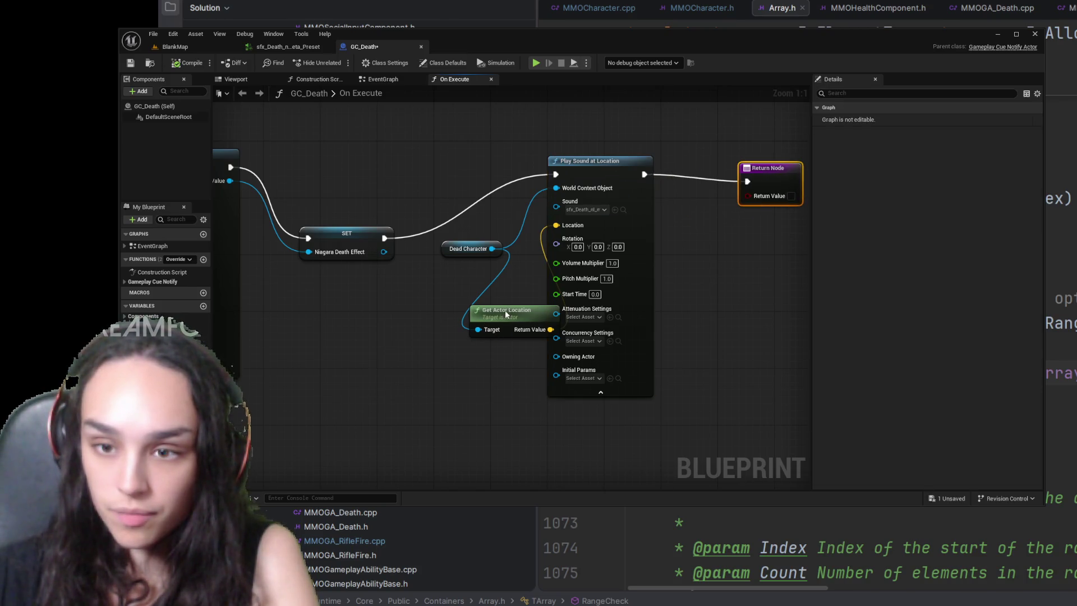
Step: Reposition Get Actor Location and bring the Spawn System Attached node into view
left_click_drag(506, 314, 469, 300)
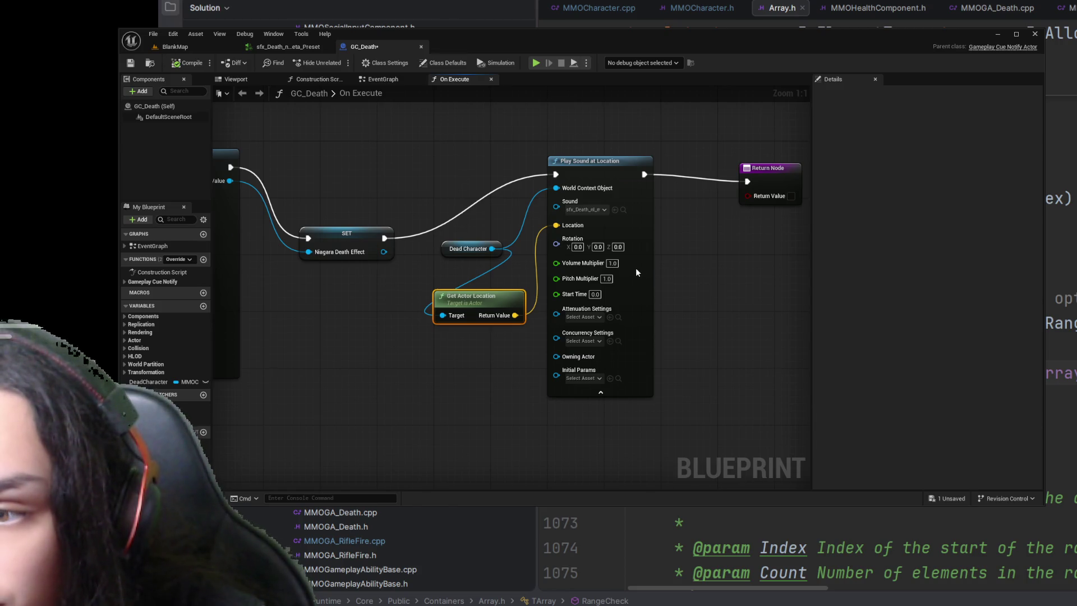
left_click(759, 239)
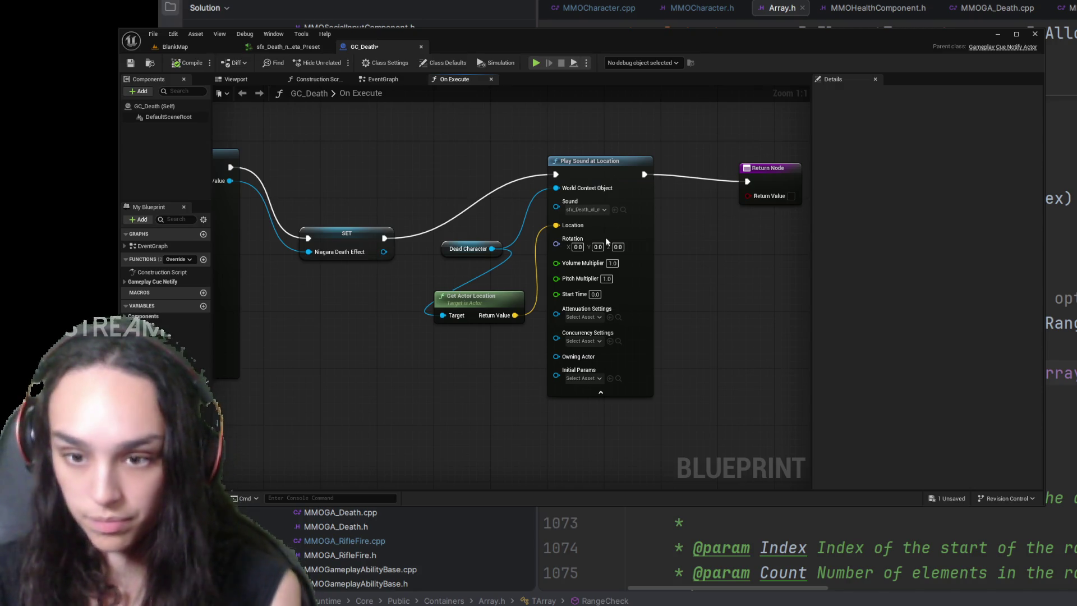
left_click_drag(375, 341, 620, 366)
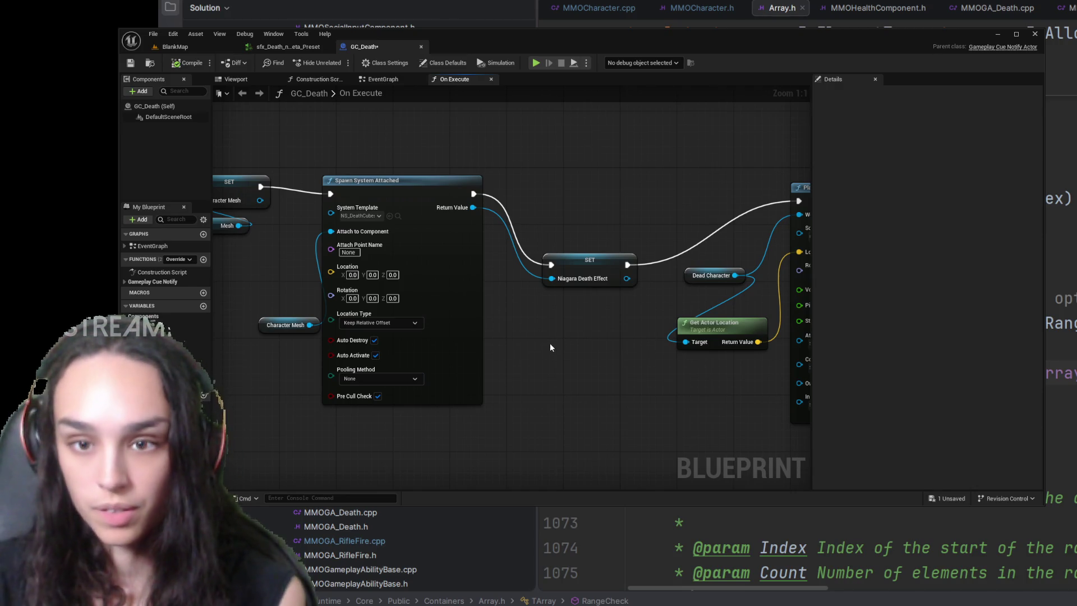
mouse_move(617, 330)
left_mouse_down()
mouse_move(809, 317)
mouse_move(394, 317)
mouse_move(392, 304)
left_mouse_up()
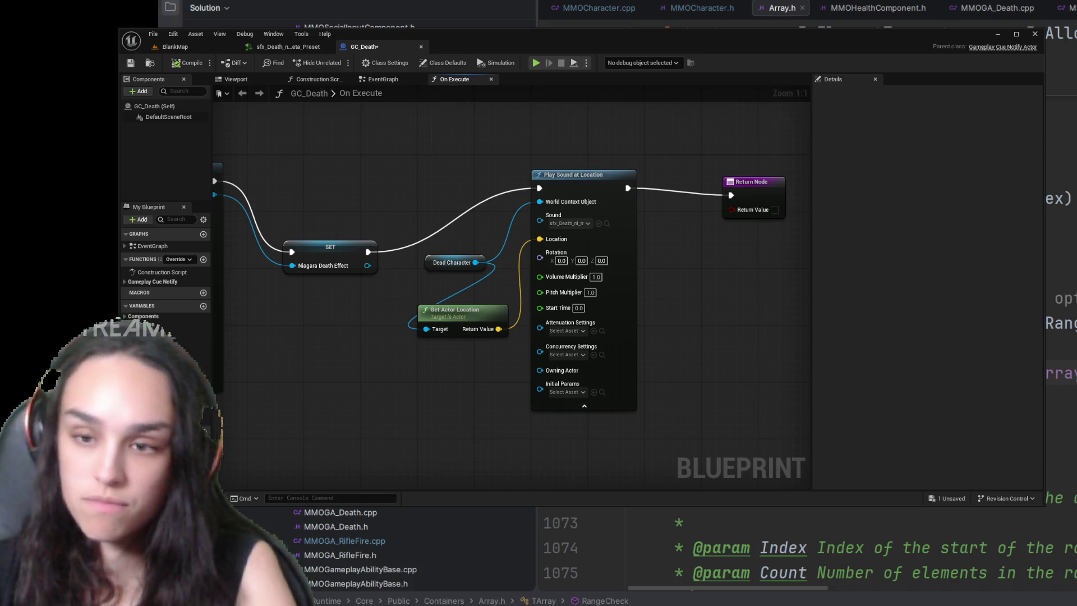
Step: Break Dead Character's wire to Play Sound at Location's World Context Object input
left_click(543, 203)
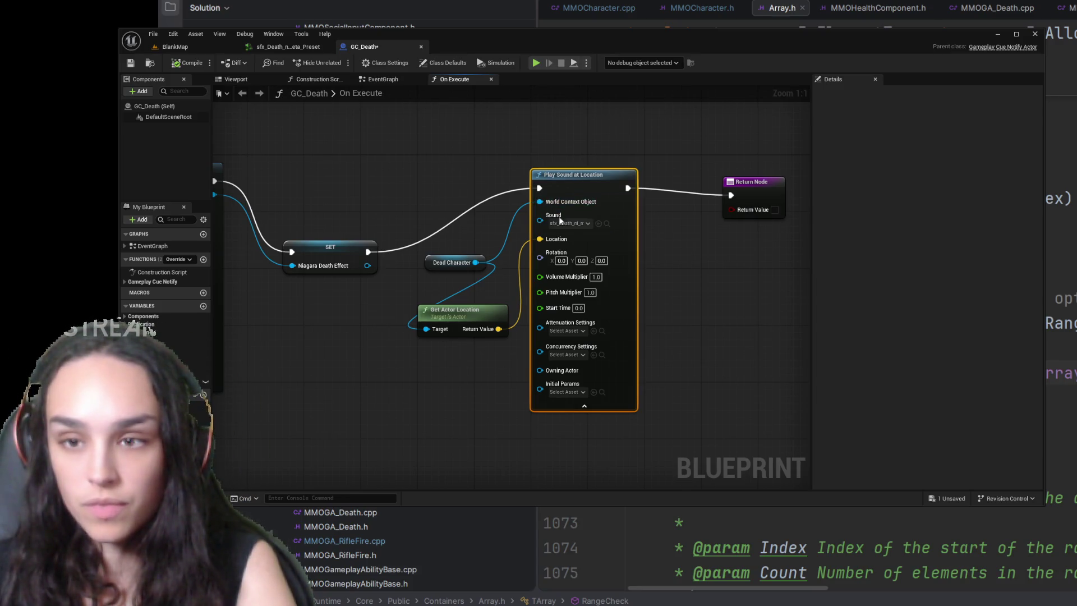
left_click(540, 202, "alt")
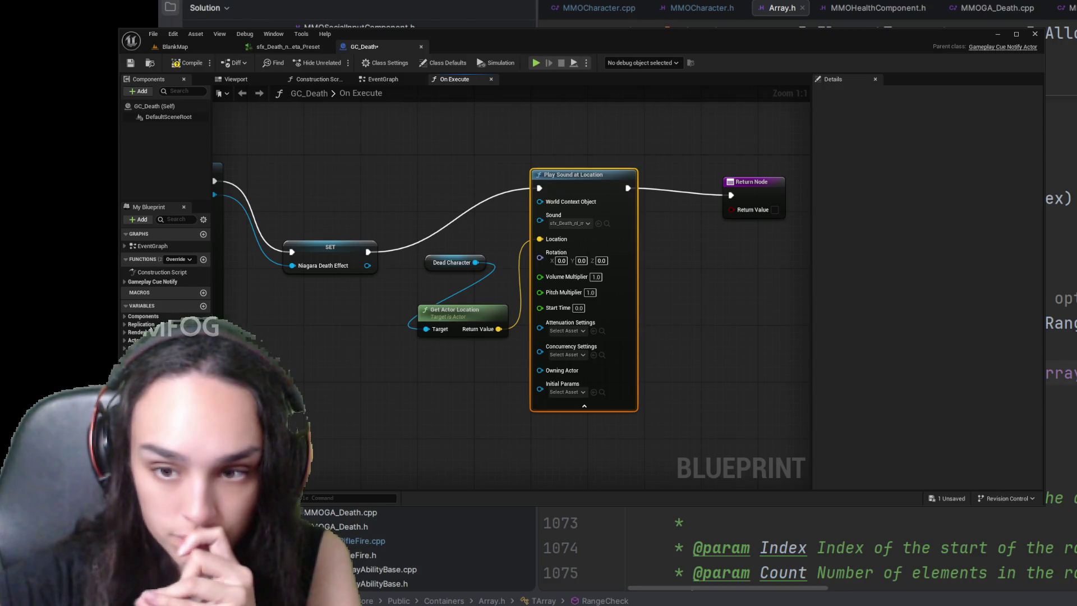
left_click_drag(738, 241, 723, 253)
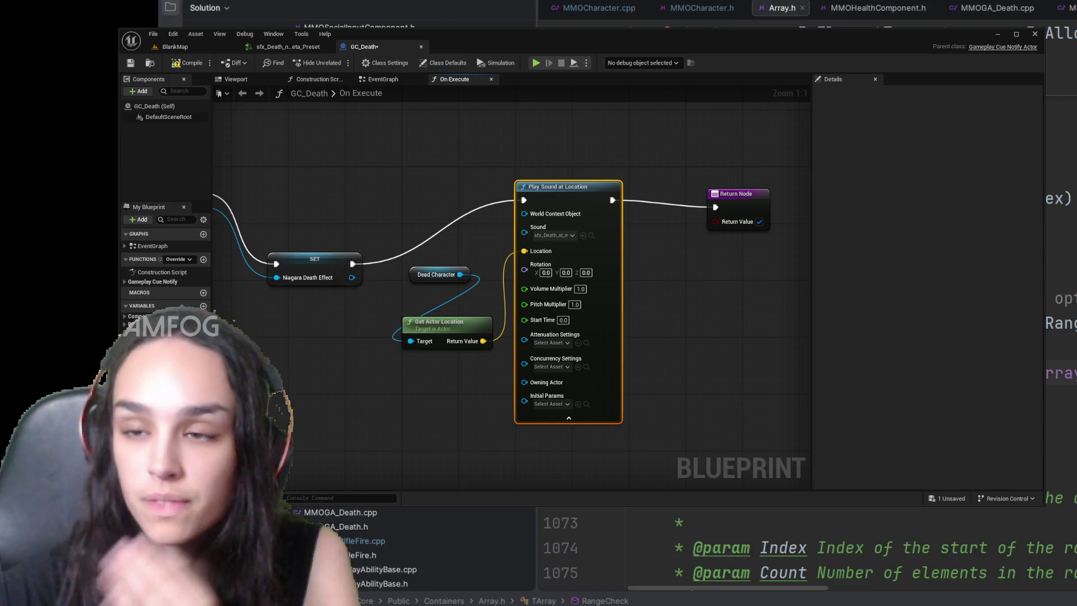
left_click_drag(471, 322, 507, 335)
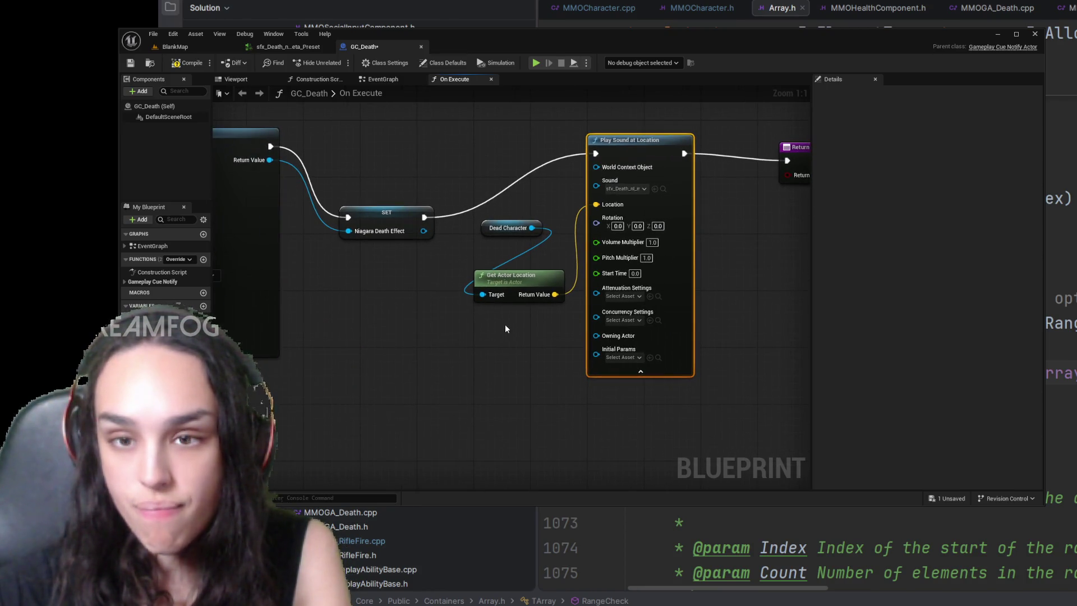
Step: Move the Dead Character and Get Actor Location nodes together down and left
left_click_drag(505, 324, 529, 210)
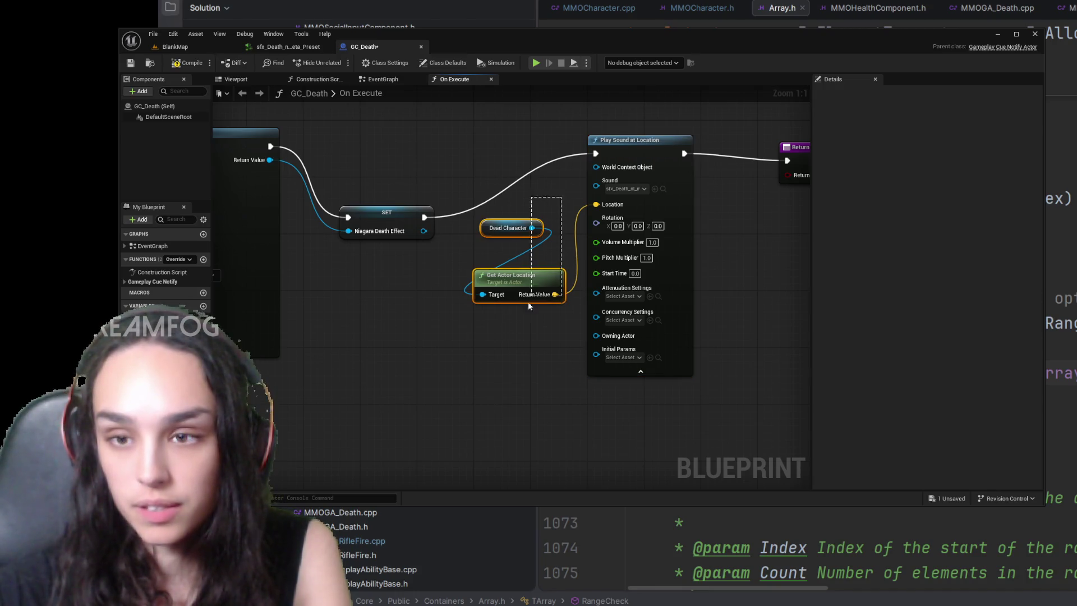
left_click_drag(525, 274, 487, 296)
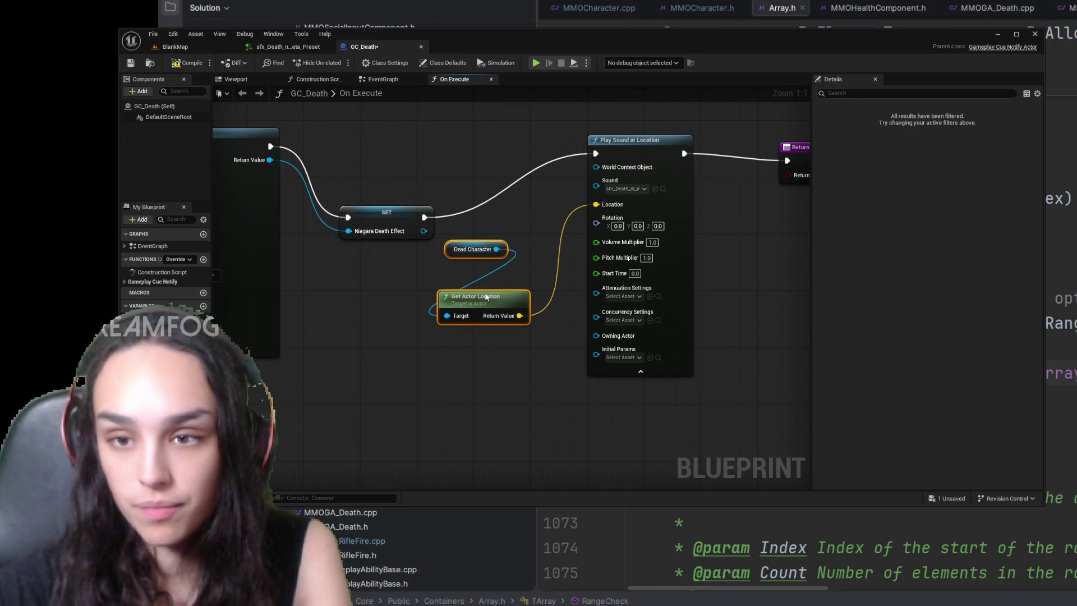
left_click(532, 226)
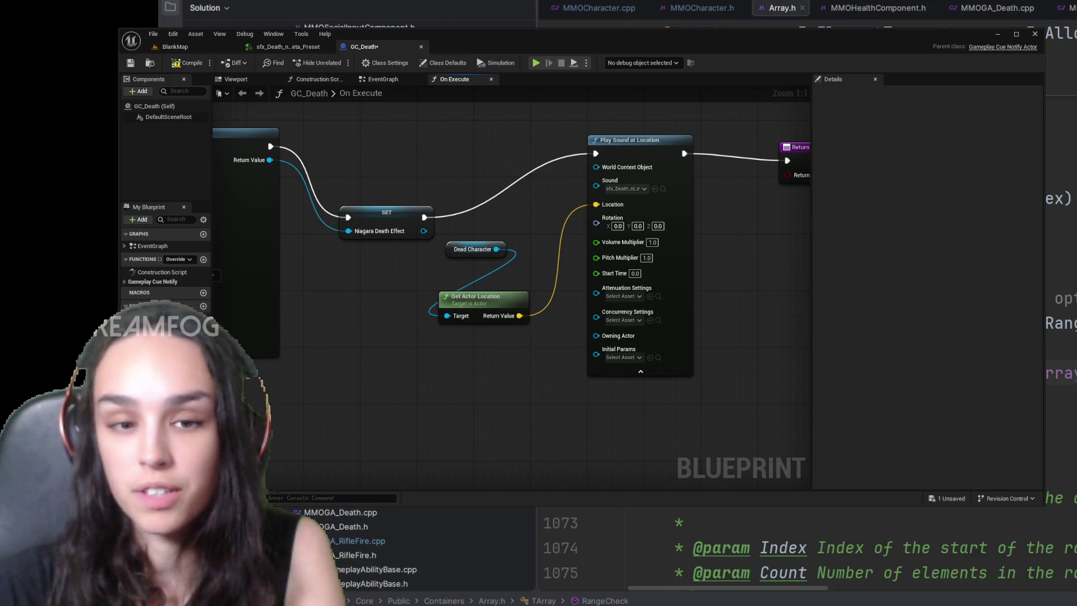
Step: Compile and save the GC_Death blueprint
left_click(184, 65)
key("ctrl+s")
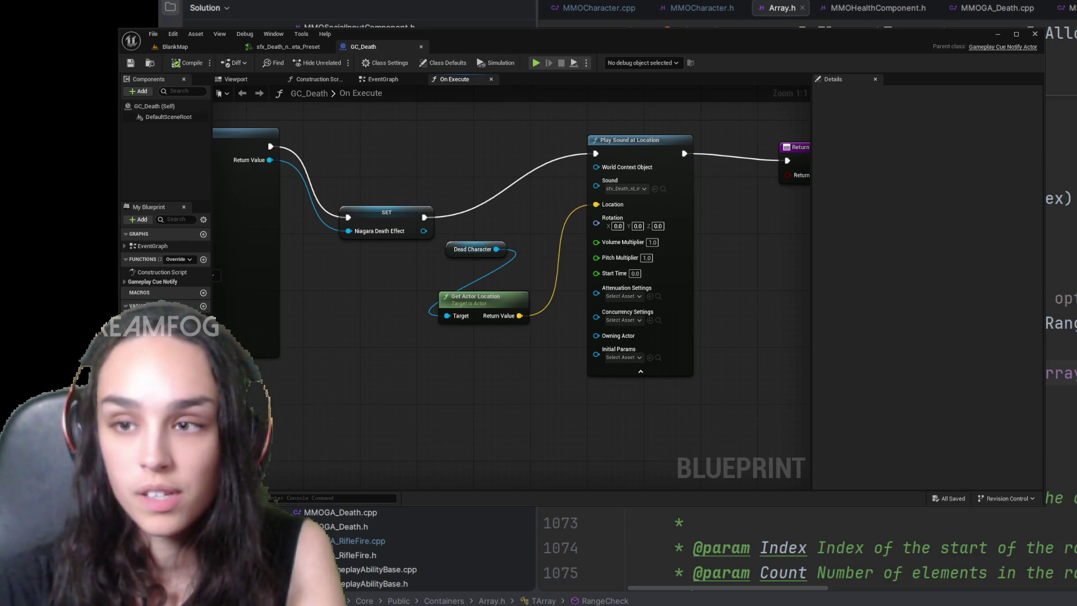
scroll(379, 546, "up", 5)
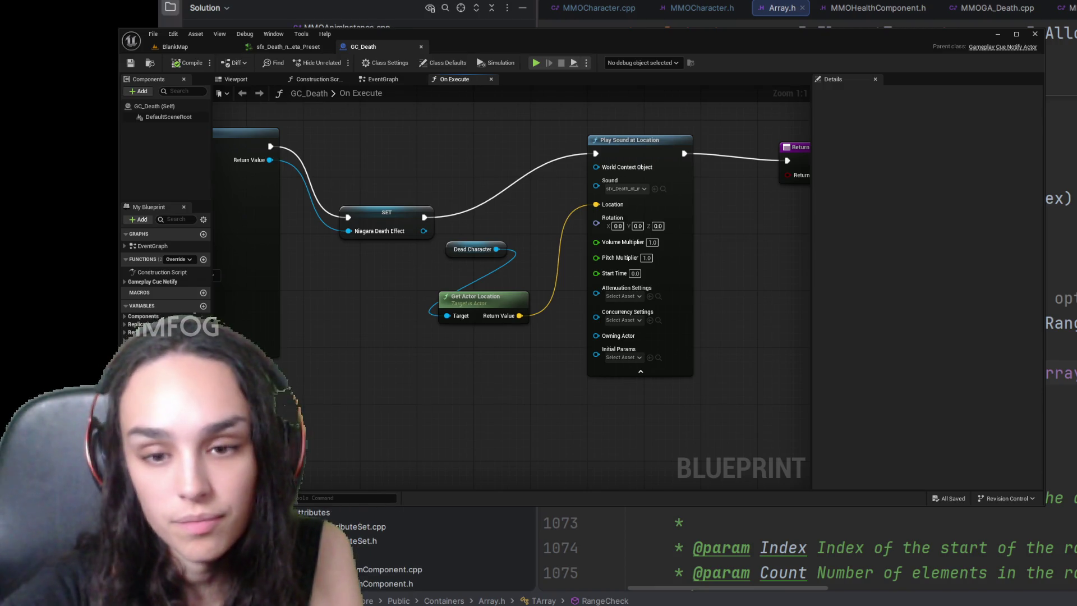
Step: Switch Rider tabs via MMOGA_RifleFire.cpp to MMOGA_Death.cpp's ActivateAbility
key("ctrl+F4")
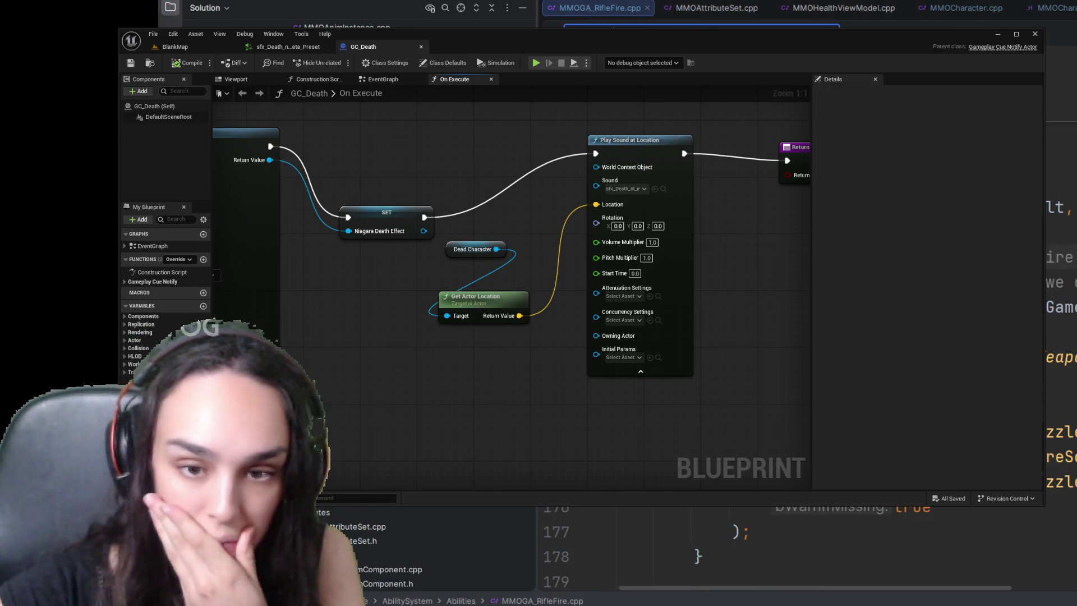
key("ctrl+alt+Left")
key("ctrl+alt+Left")
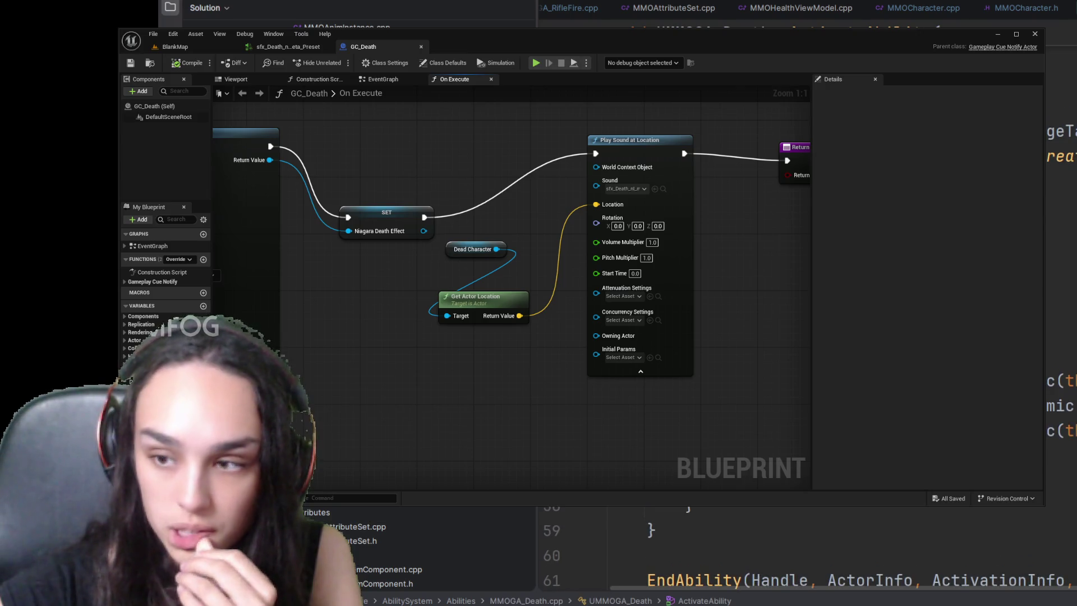
scroll(807, 548, "up", 2)
scroll(808, 547, "up", 1)
scroll(807, 547, "up", 2)
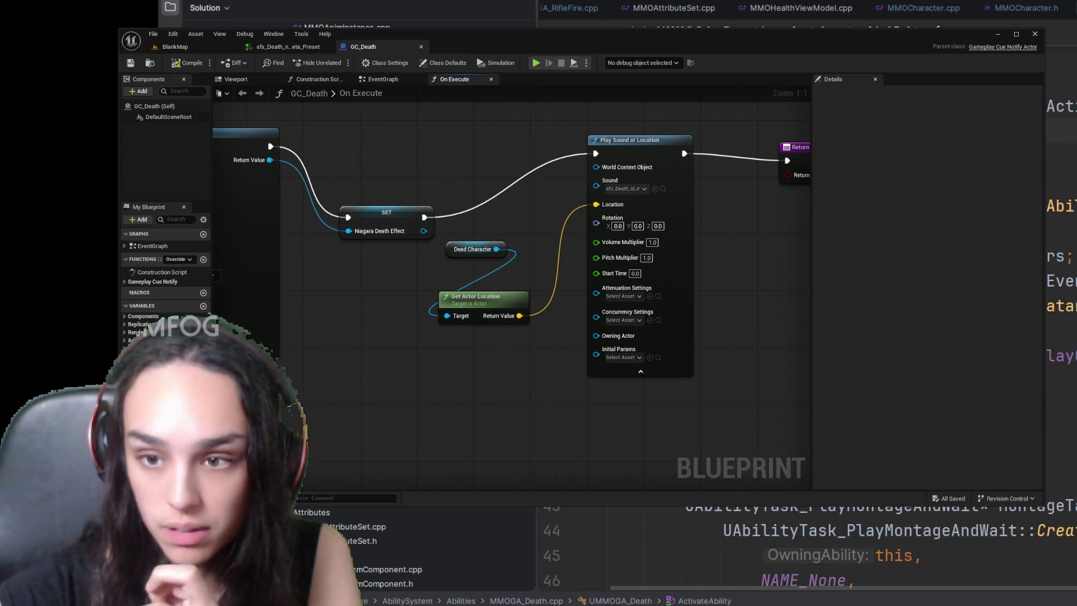
scroll(922, 516, "up", 2)
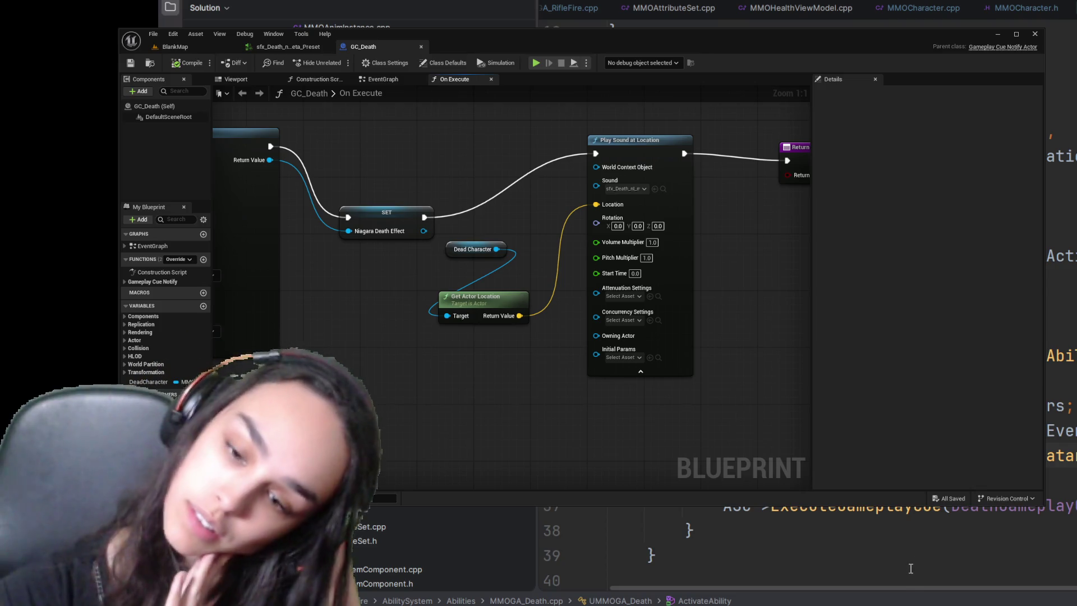
left_click_drag(902, 588, 1076, 593)
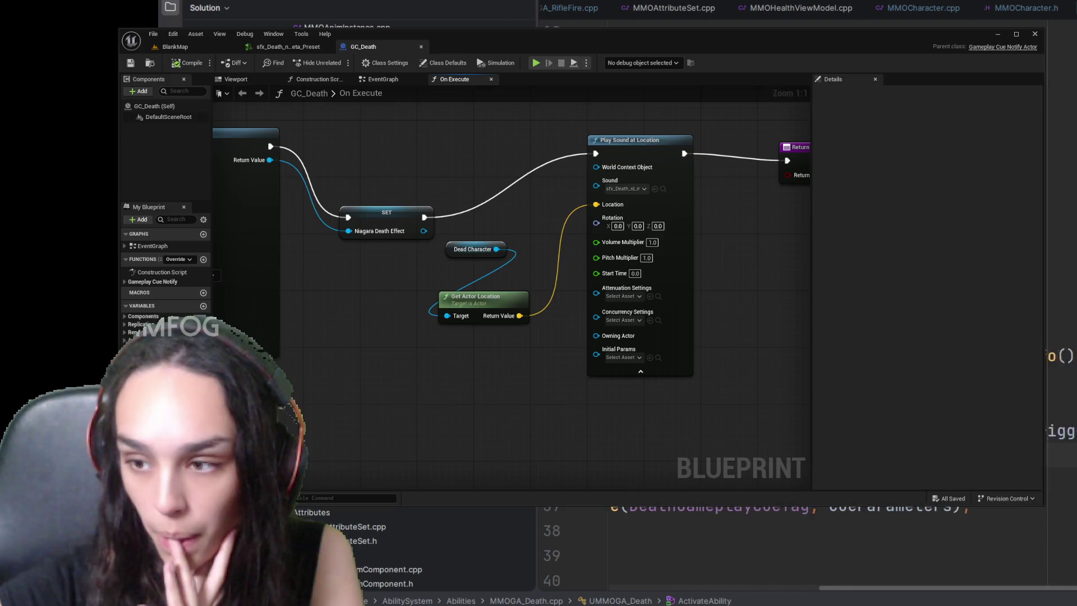
scroll(842, 546, "left", 2)
scroll(841, 547, "left", 1)
scroll(841, 548, "left", 3)
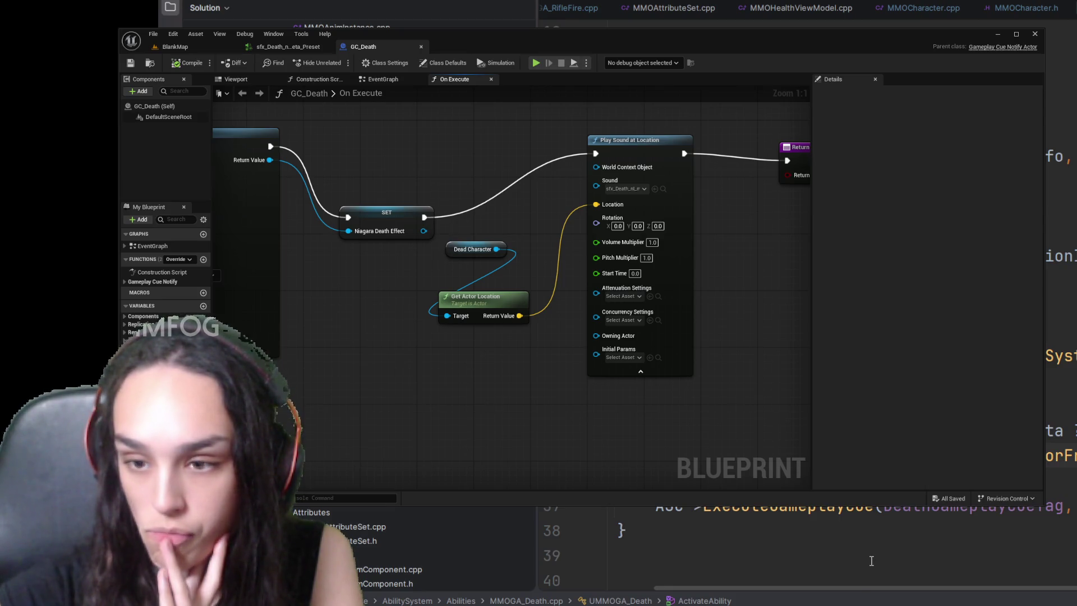
scroll(801, 544, "left", 2)
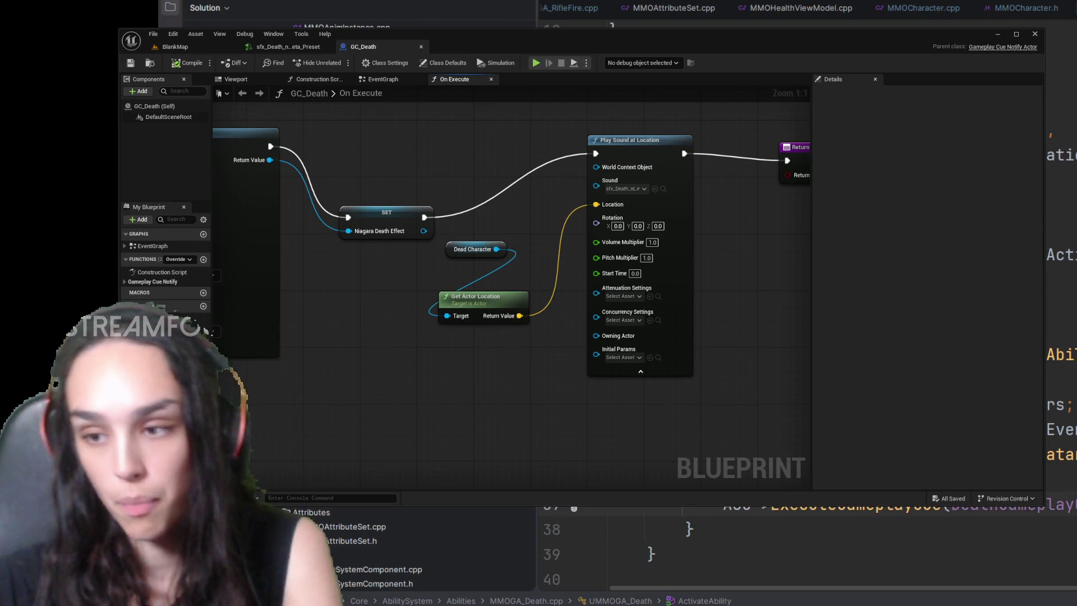